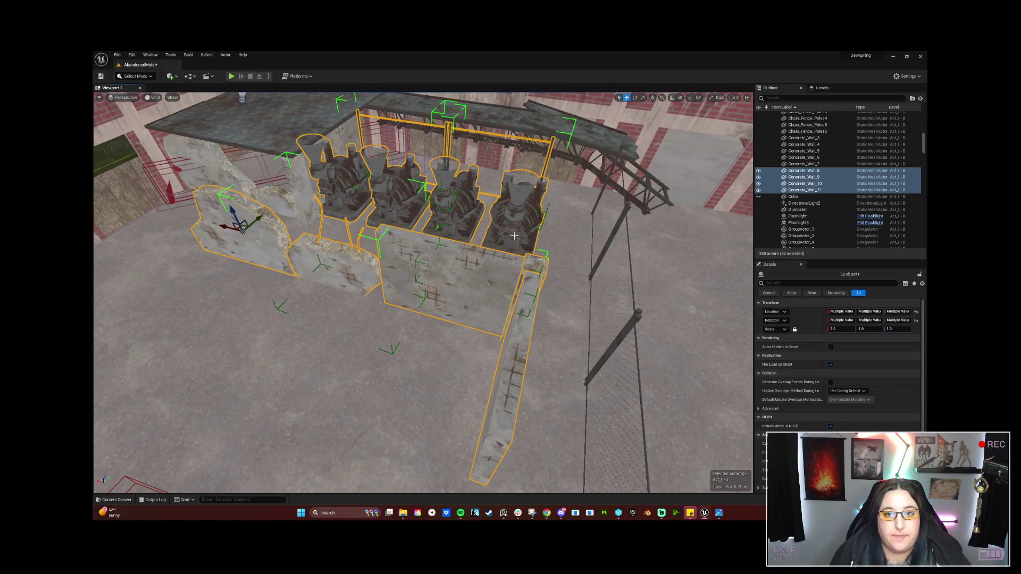
Fly forward along the corridor to the concrete wall, then start a fullscreen Play In Editor session
key("w")
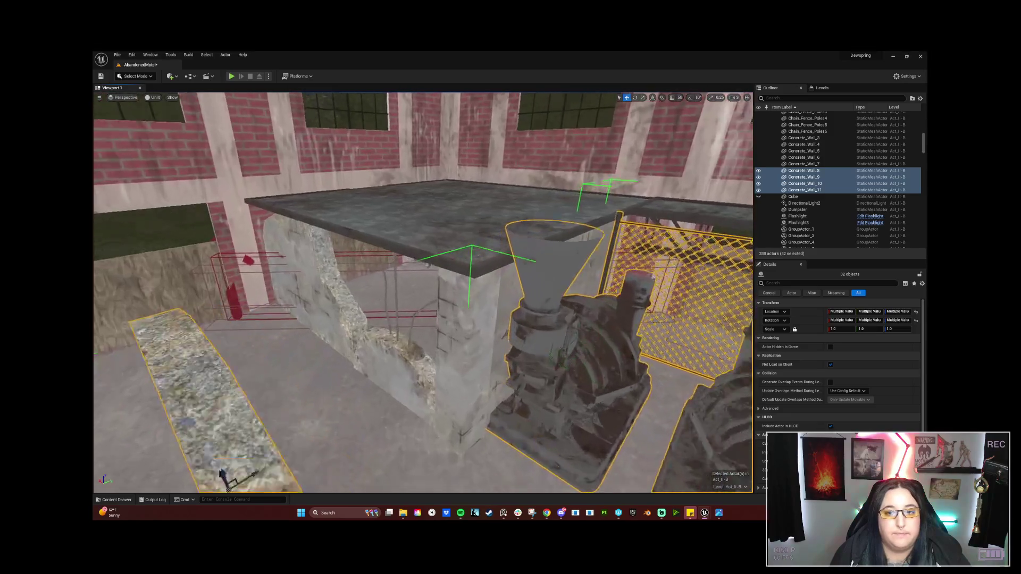
key("w")
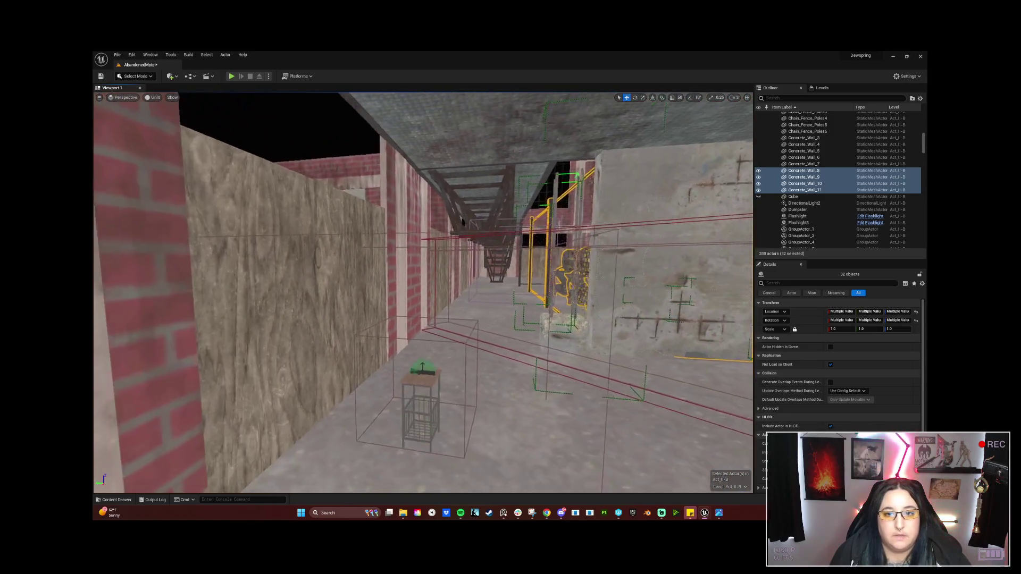
key("w")
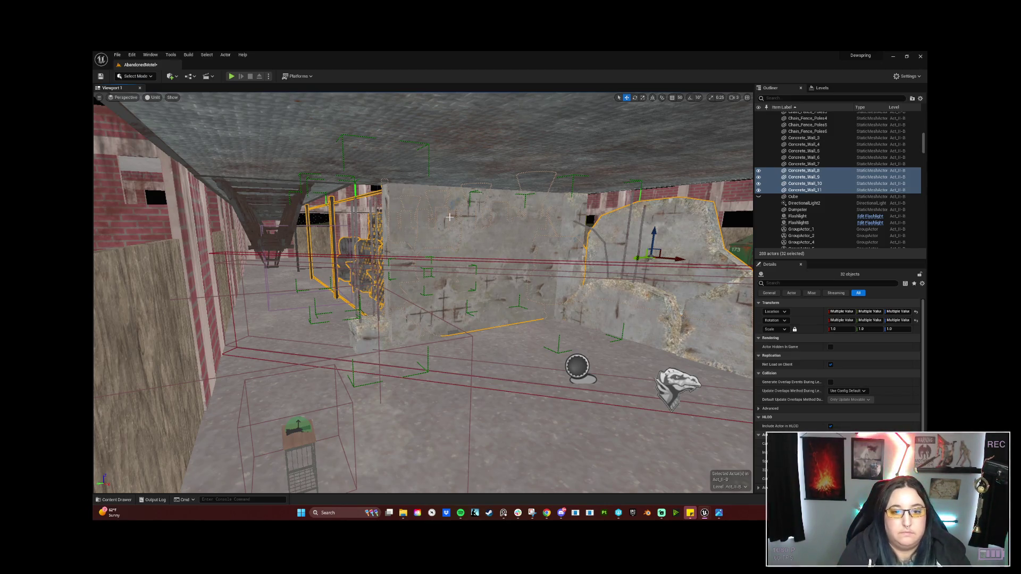
key("alt+p")
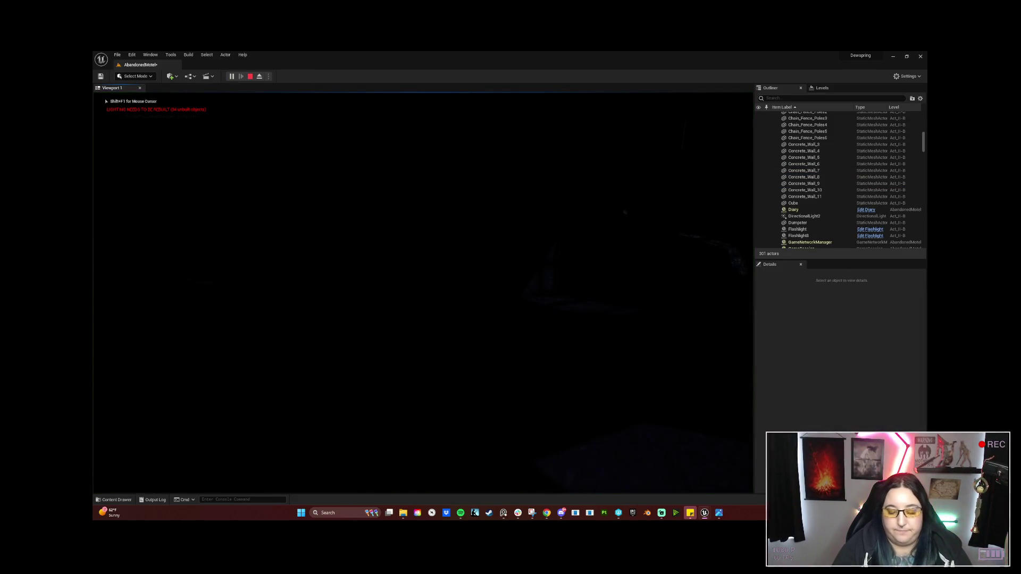
key("F11")
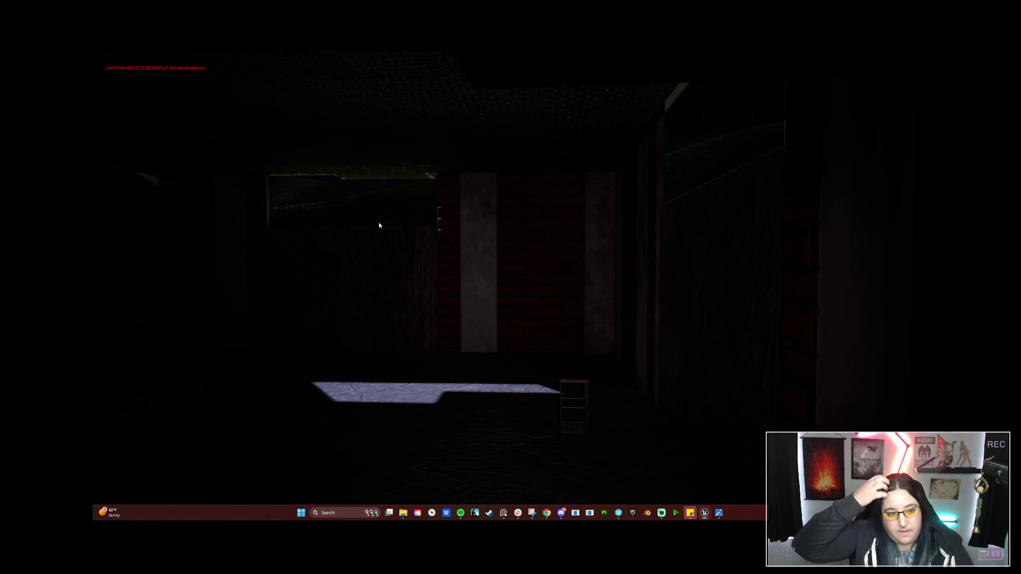
Stop the play session and fly the view over the generator row and diagonal fence
key("Escape")
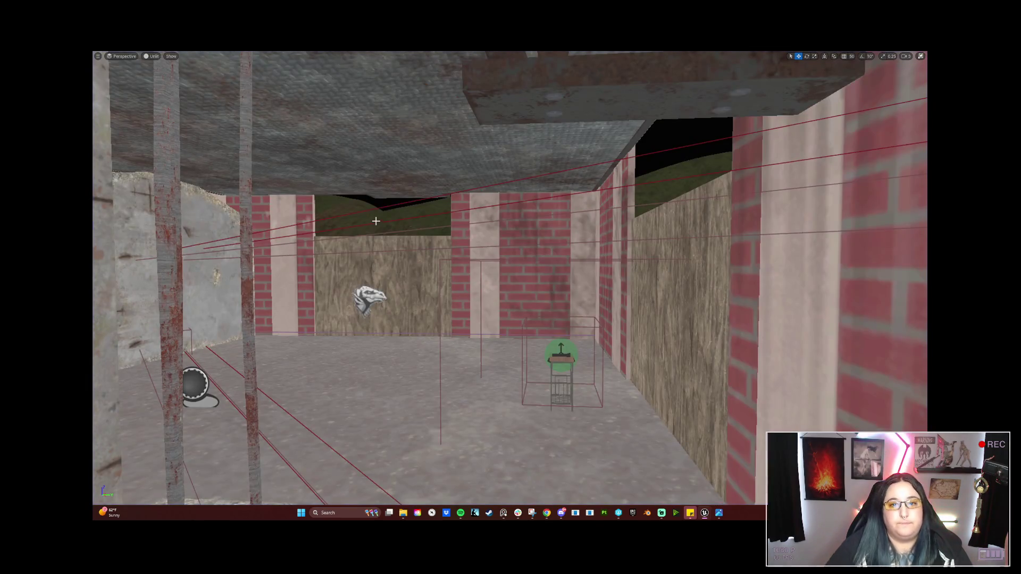
mouse_move(371, 268)
left_mouse_down()
mouse_move(489, 249)
mouse_move(469, 151)
left_mouse_up()
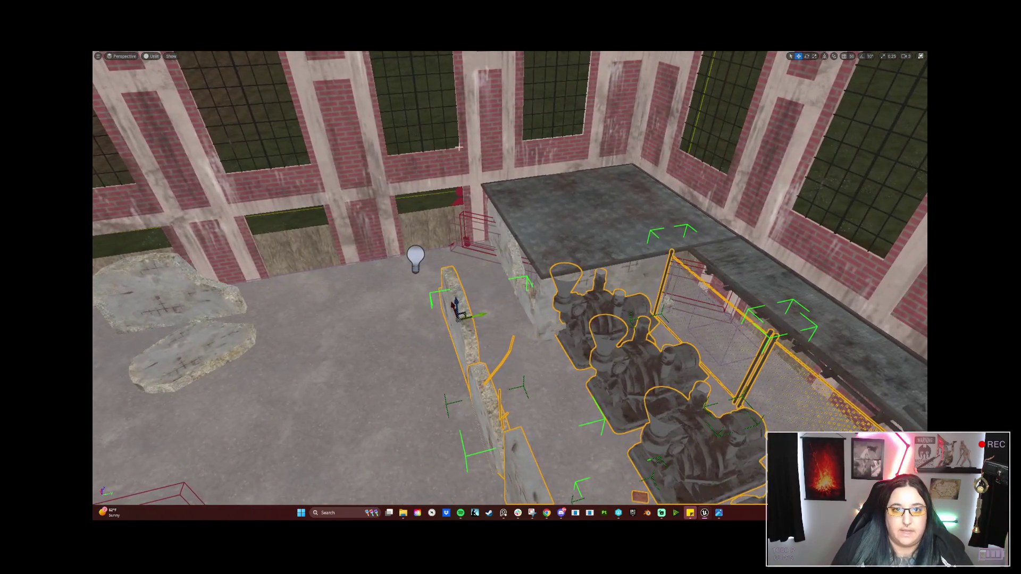
mouse_move(466, 226)
left_mouse_down()
mouse_move(476, 204)
mouse_move(561, 272)
left_mouse_up()
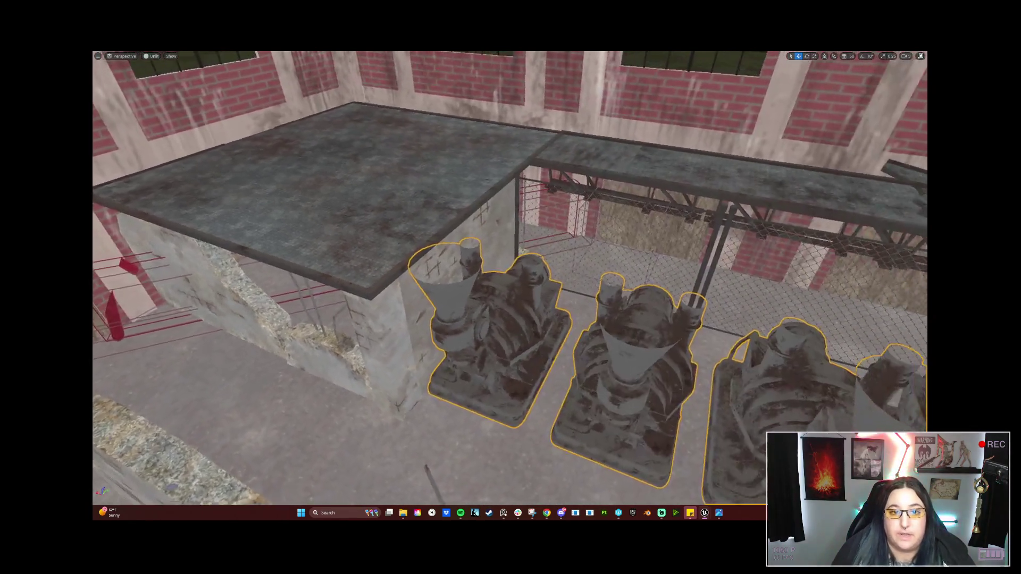
mouse_move(561, 272)
left_mouse_down()
mouse_move(425, 244)
mouse_move(359, 206)
left_mouse_up()
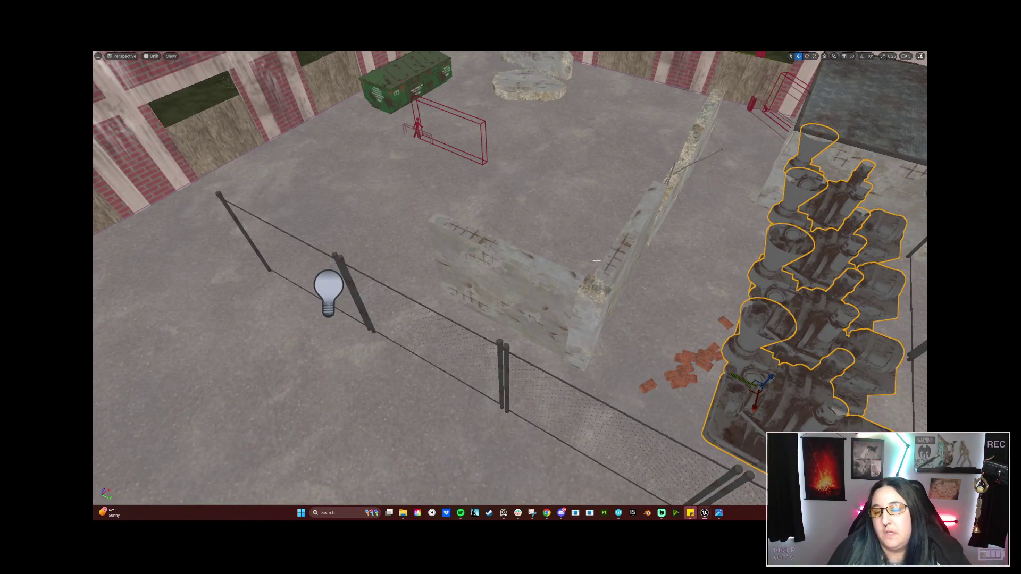
left_click_drag(478, 273, 737, 240)
left_click_drag(662, 262, 542, 280)
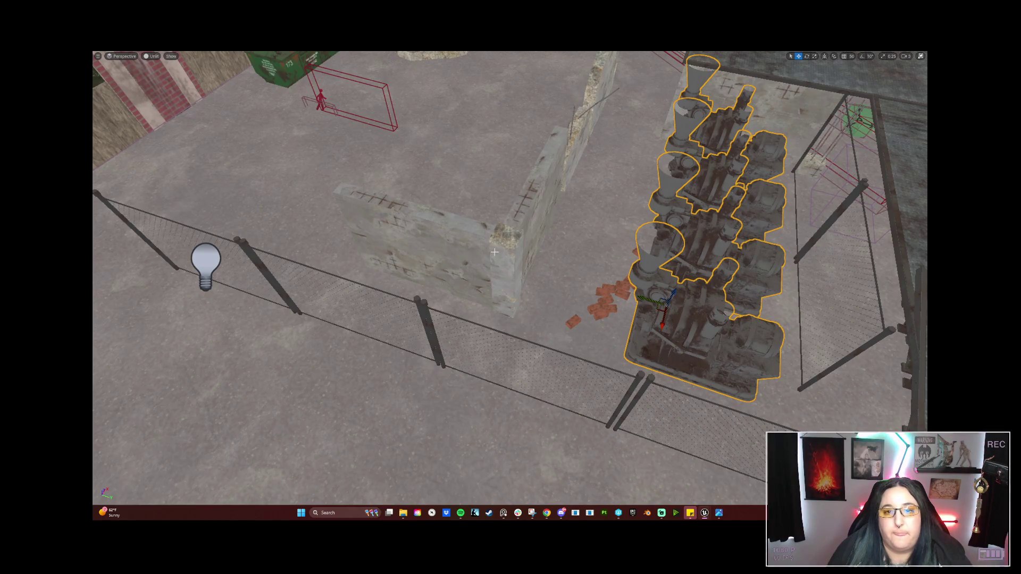
Alt-drag a copy of the concrete wall section to form a corner beside the generators
mouse_move(450, 259)
left_mouse_down()
mouse_move(511, 282)
mouse_move(556, 317)
left_mouse_up()
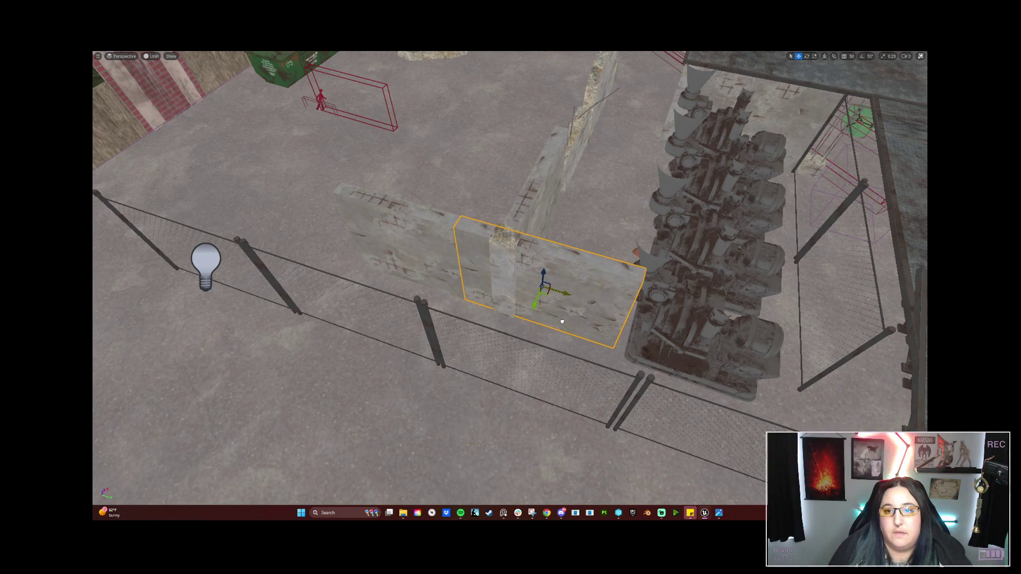
mouse_move(562, 321)
left_mouse_down()
mouse_move(467, 266)
mouse_move(631, 292)
left_mouse_up()
key("ctrl+z")
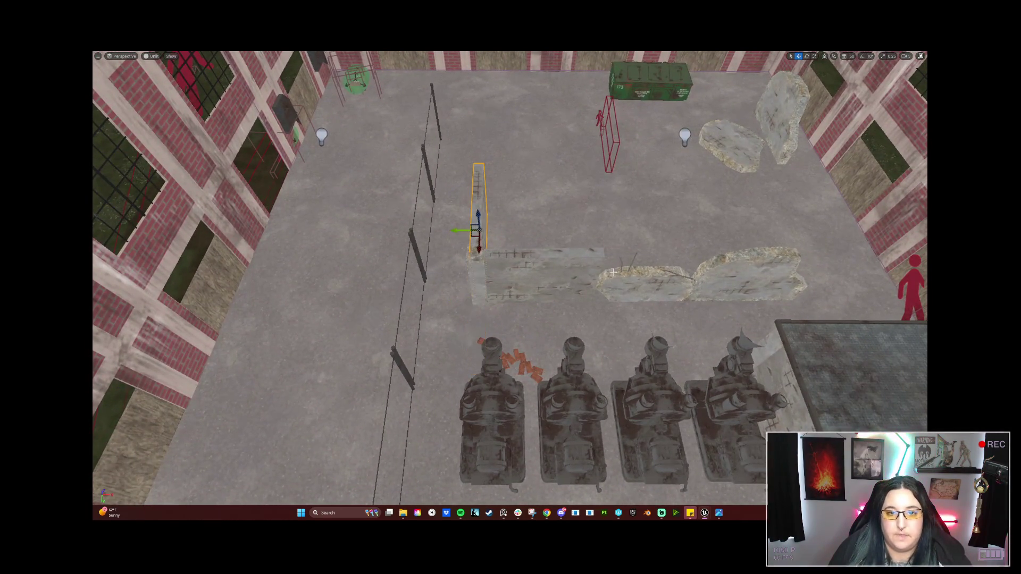
mouse_move(591, 234)
left_mouse_down()
mouse_move(531, 223)
mouse_move(479, 234)
mouse_move(478, 260)
left_mouse_up()
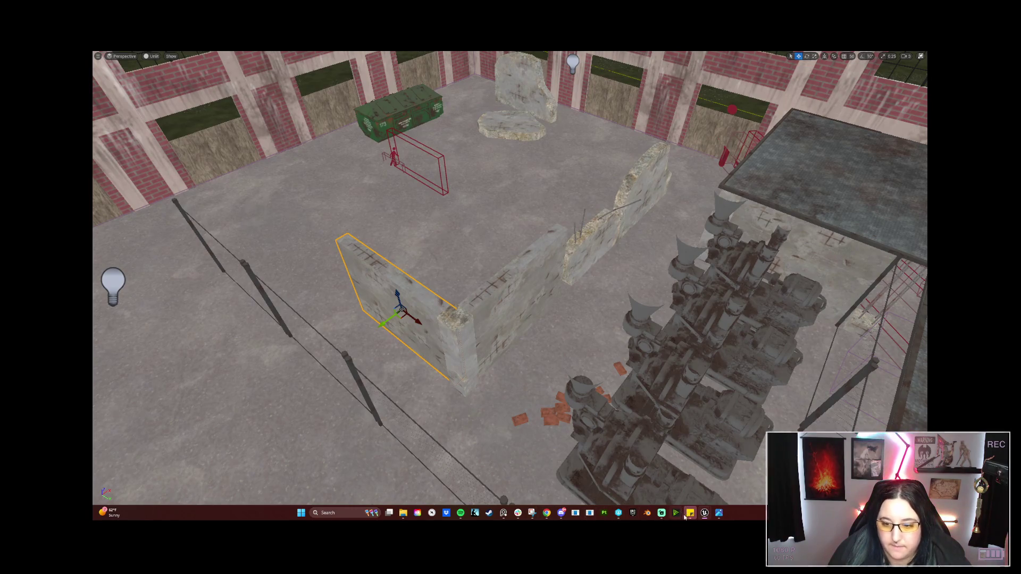
Search the Content Browser for crate assets across all project content
mouse_move(703, 513)
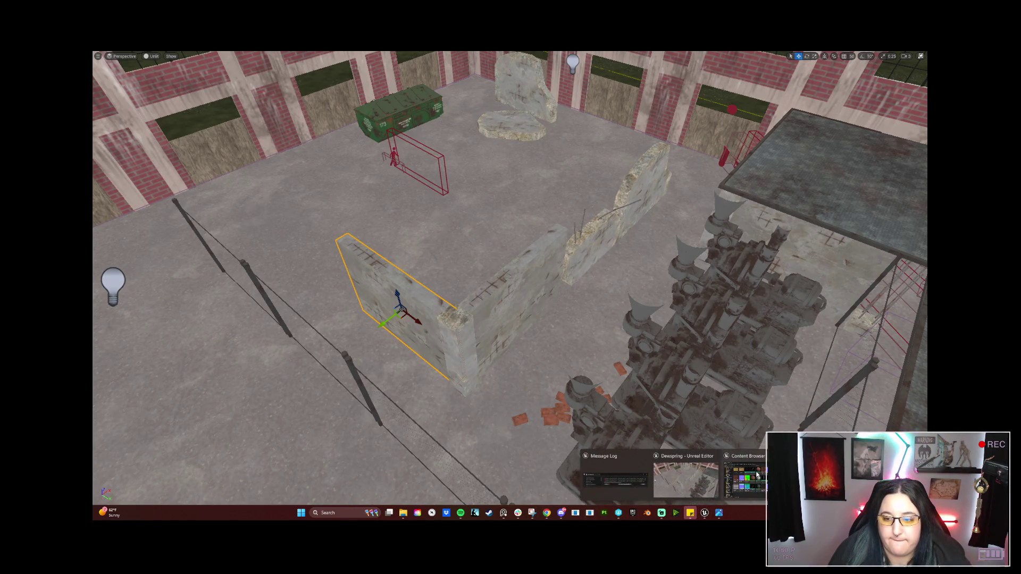
left_click(757, 475)
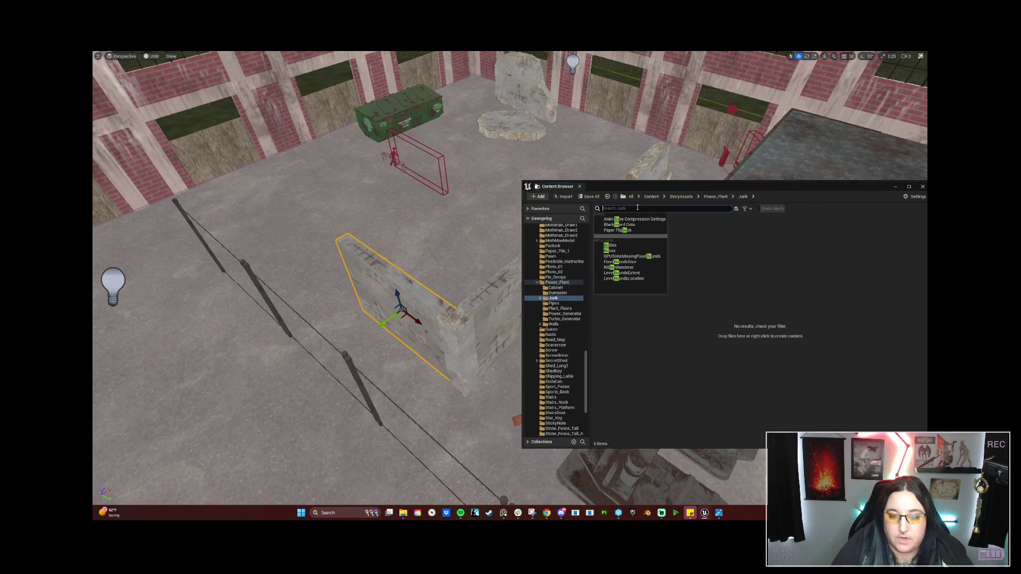
key("BackSpace")
type("RATE")
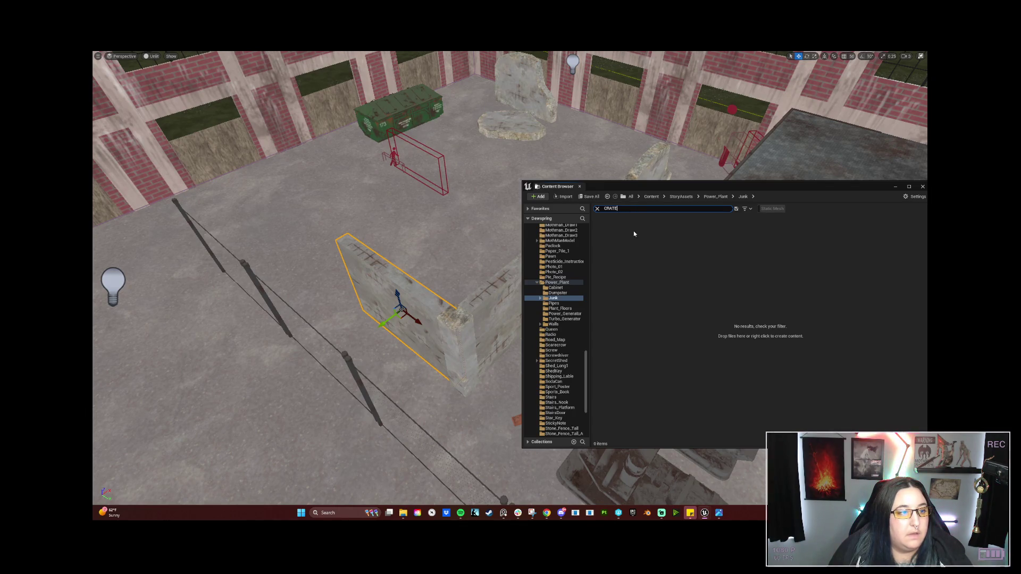
scroll(555, 307, "up", 15)
scroll(563, 266, "up", 10)
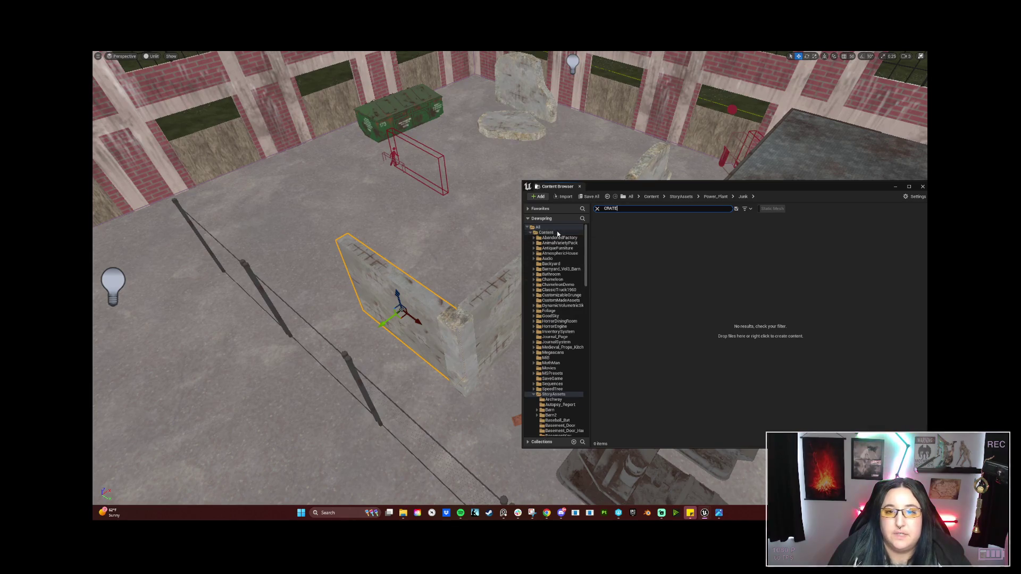
left_click(546, 233)
left_click_drag(419, 285, 510, 291)
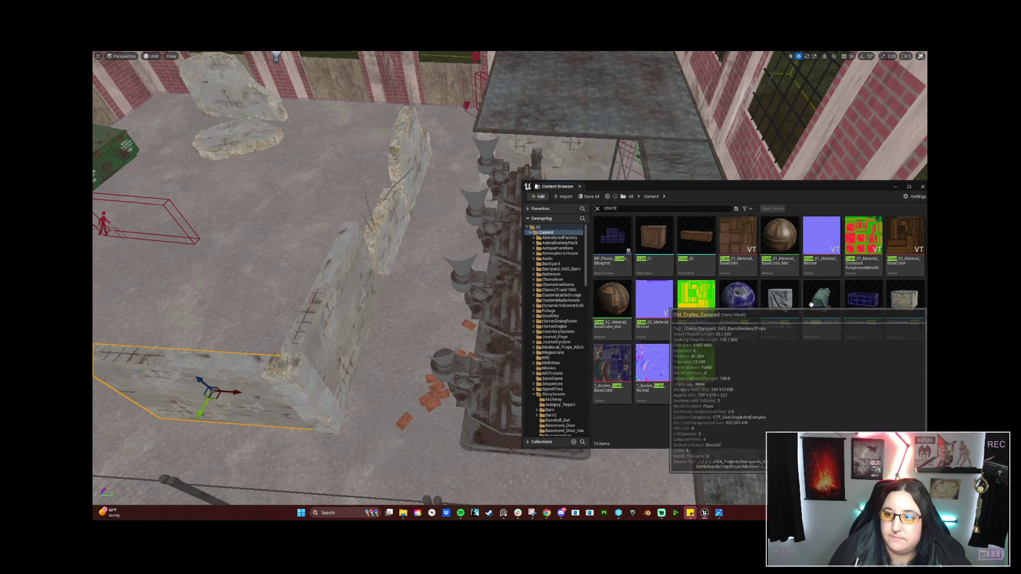
Place Crate_01, Crate_02, SM_Wooden_crate and the tarped crate beside the corner wall
left_click(662, 239)
mouse_move(662, 239)
left_mouse_down()
mouse_move(375, 380)
mouse_move(361, 424)
left_mouse_up()
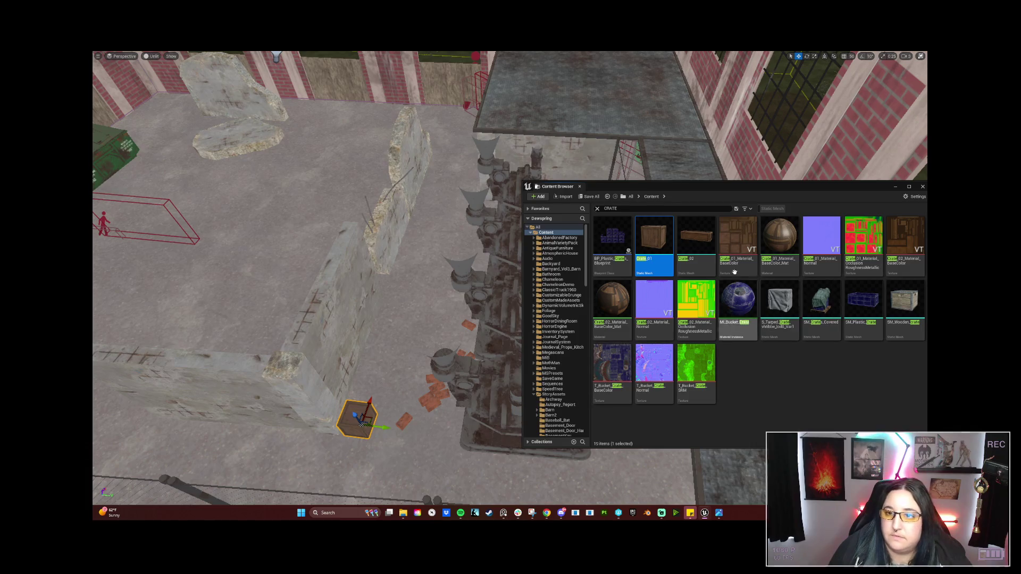
left_click(696, 237)
mouse_move(696, 237)
left_mouse_down()
mouse_move(396, 412)
mouse_move(404, 367)
left_mouse_up()
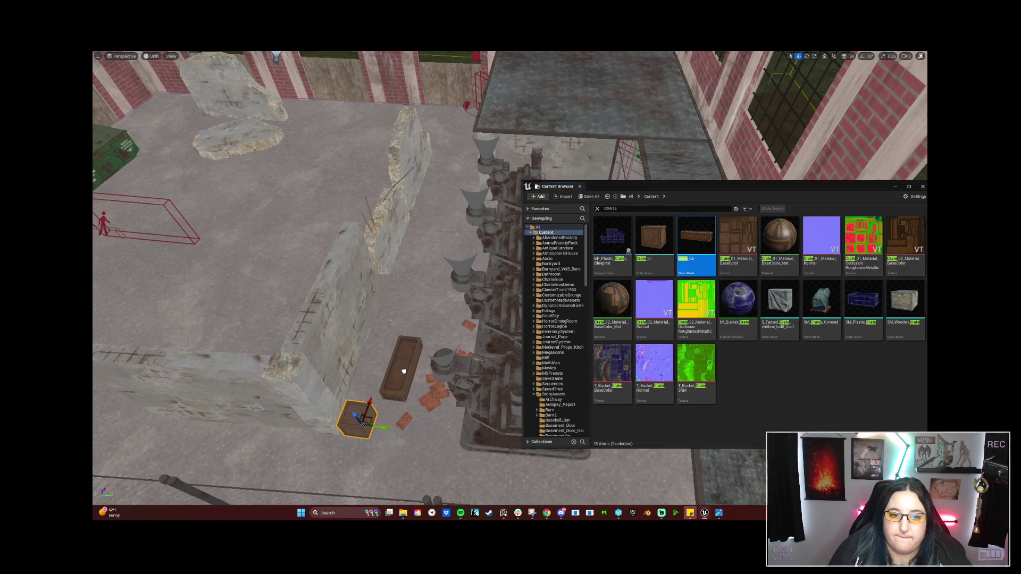
left_click(905, 302)
mouse_move(905, 302)
left_mouse_down()
mouse_move(797, 339)
mouse_move(447, 420)
mouse_move(439, 431)
left_mouse_up()
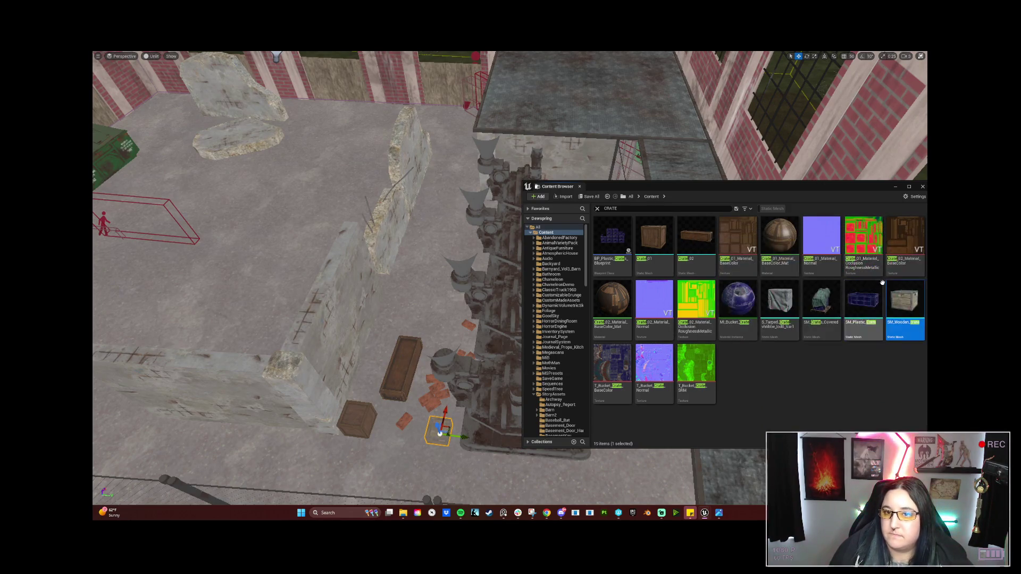
mouse_move(779, 303)
left_mouse_down()
mouse_move(656, 351)
mouse_move(366, 376)
mouse_move(378, 380)
left_mouse_up()
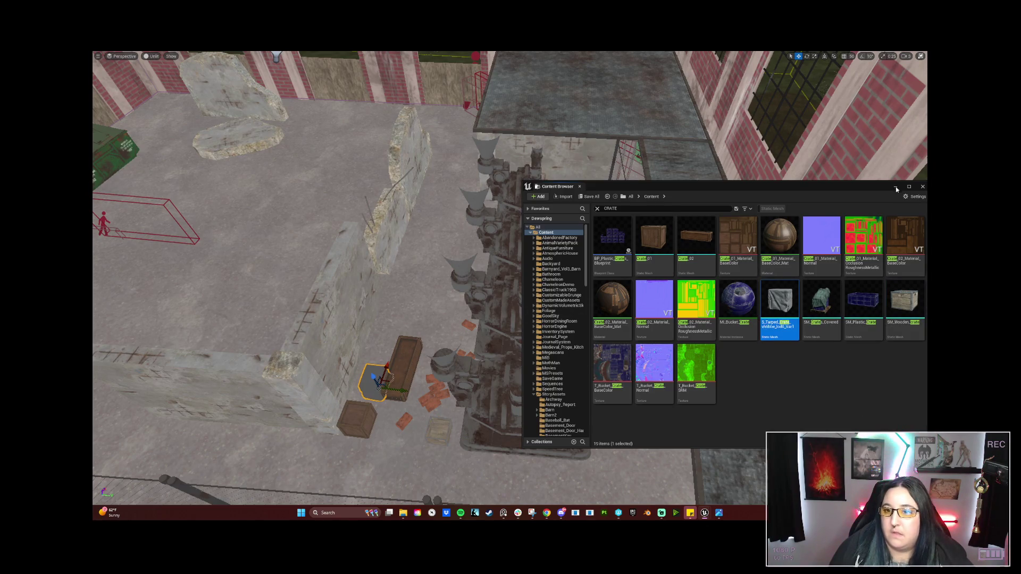
left_click(895, 186)
scroll(478, 265, "up", 5)
scroll(510, 276, "down", 5)
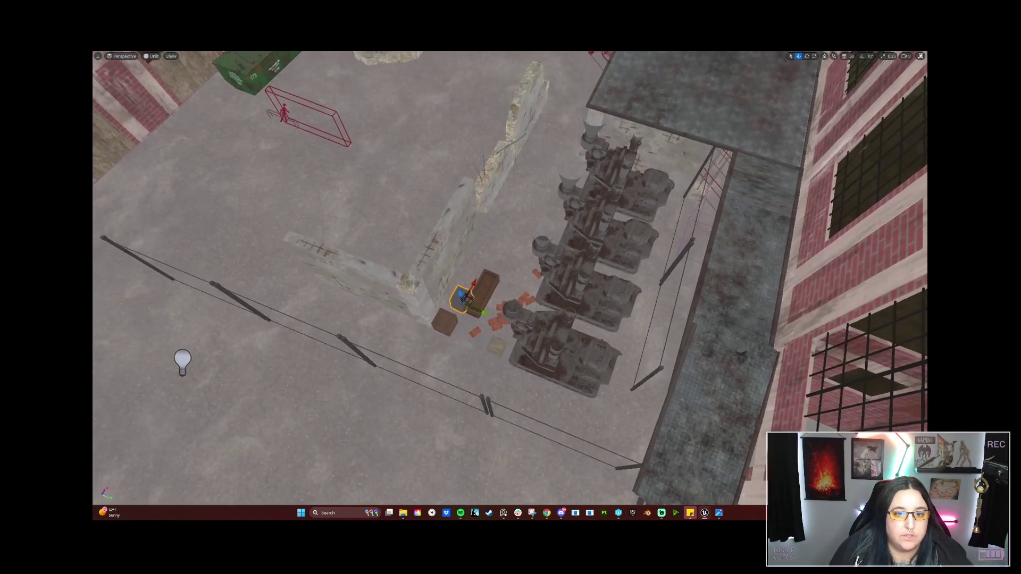
Delete the grey checkered placeholder mesh near the crates
key("f")
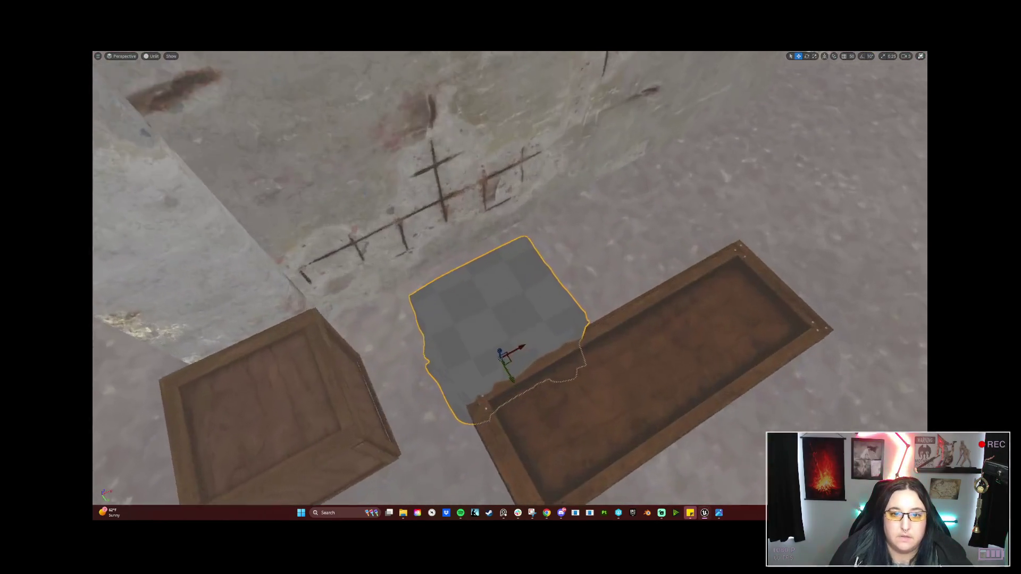
mouse_move(512, 287)
left_mouse_down()
mouse_move(425, 290)
mouse_move(512, 288)
left_mouse_up()
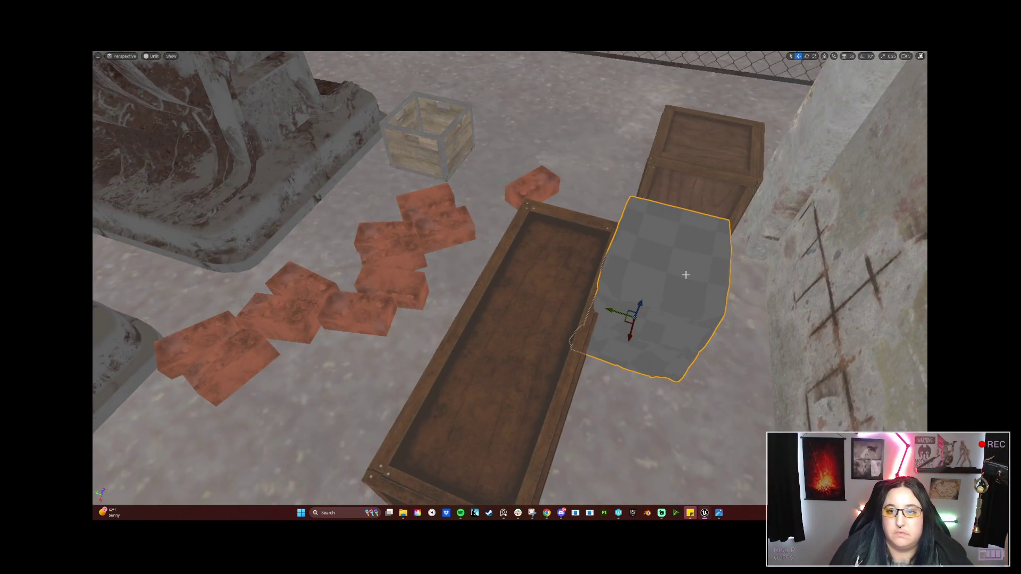
key("Delete")
mouse_move(672, 259)
left_mouse_down()
mouse_move(672, 297)
mouse_move(611, 309)
left_mouse_up()
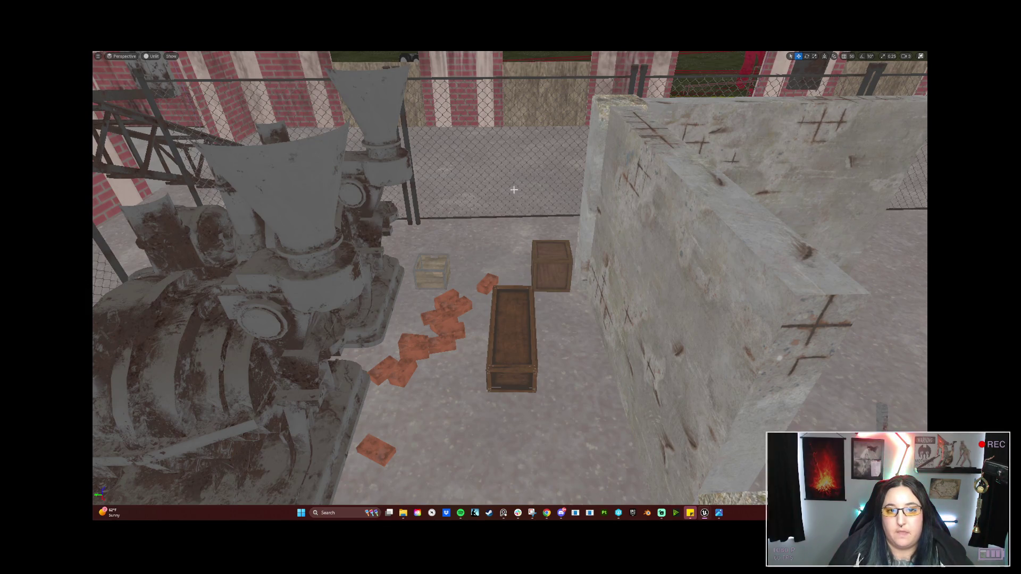
Move the loose brick group up beside the long wooden crate
left_click(557, 251)
key("f")
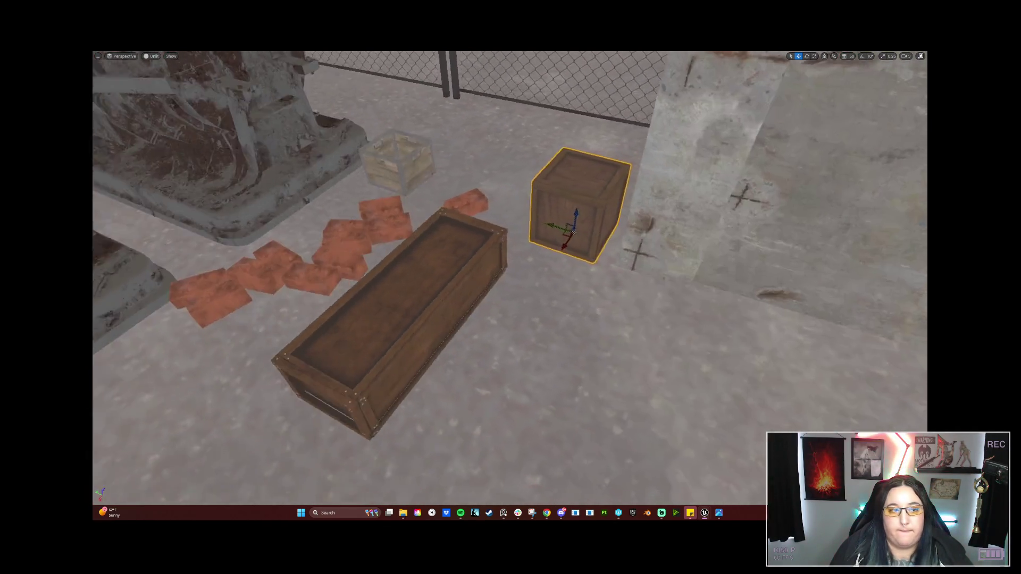
left_click_drag(482, 234, 482, 265)
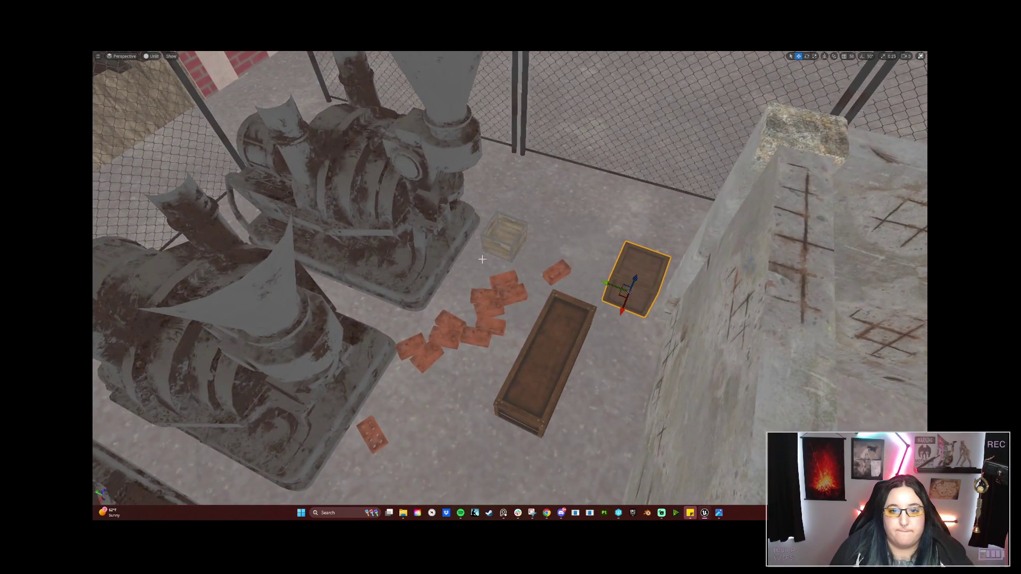
left_click(487, 300)
key("f")
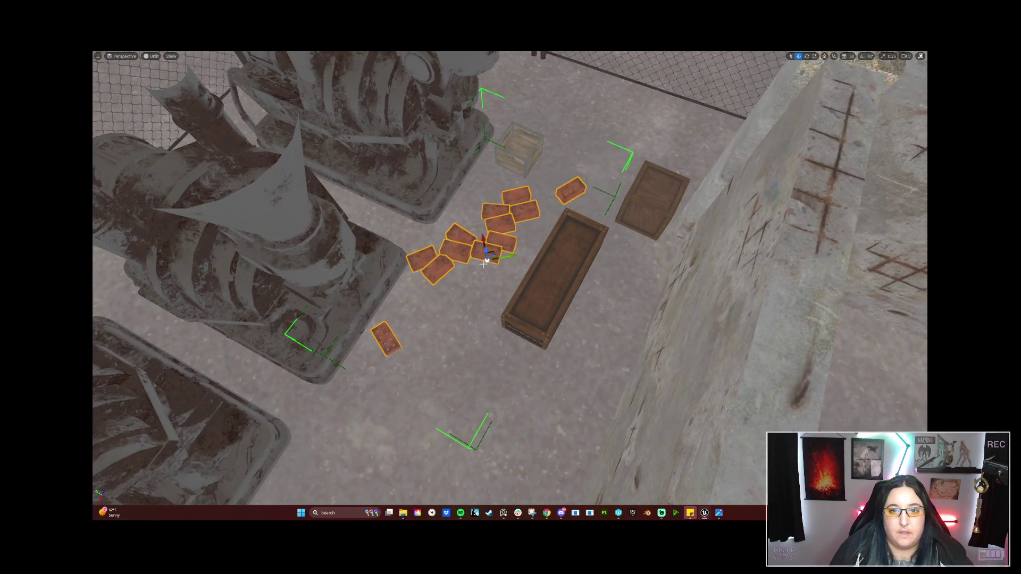
mouse_move(487, 259)
left_mouse_down()
mouse_move(519, 381)
mouse_move(517, 420)
mouse_move(553, 416)
left_mouse_up()
key("e")
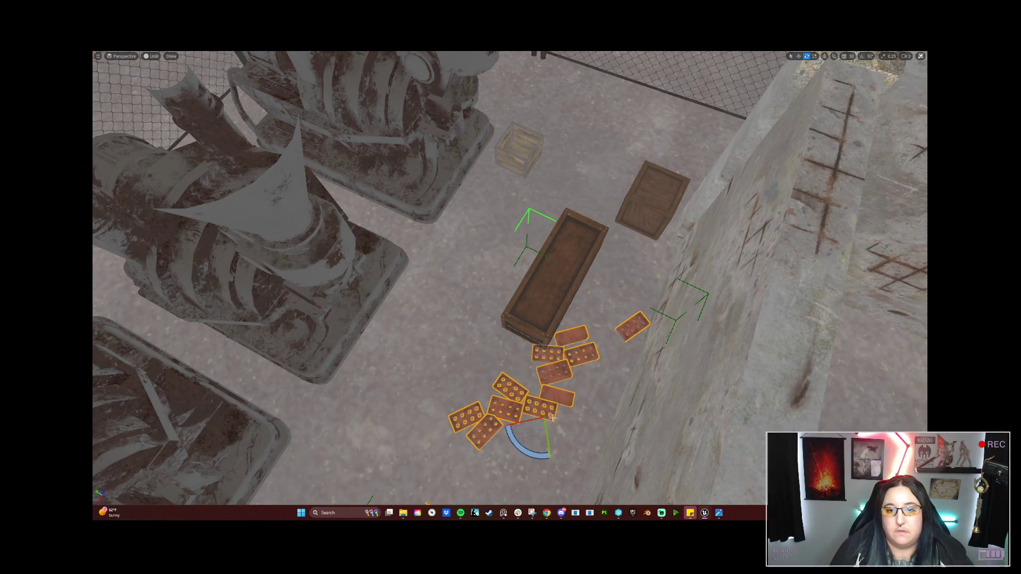
left_click_drag(524, 446, 524, 425)
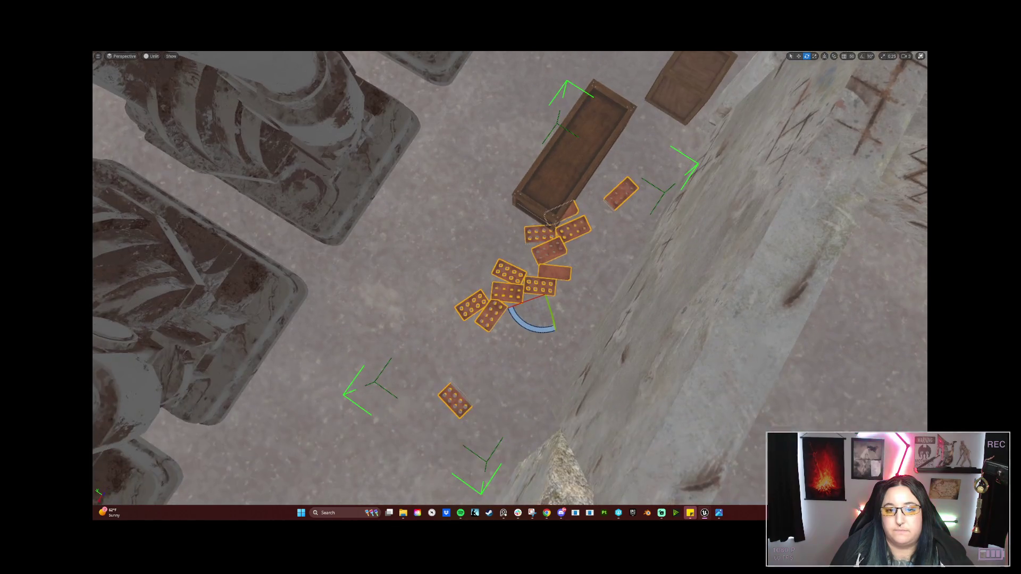
mouse_move(550, 294)
left_mouse_down()
mouse_move(608, 267)
mouse_move(584, 255)
mouse_move(583, 218)
mouse_move(627, 297)
left_mouse_up()
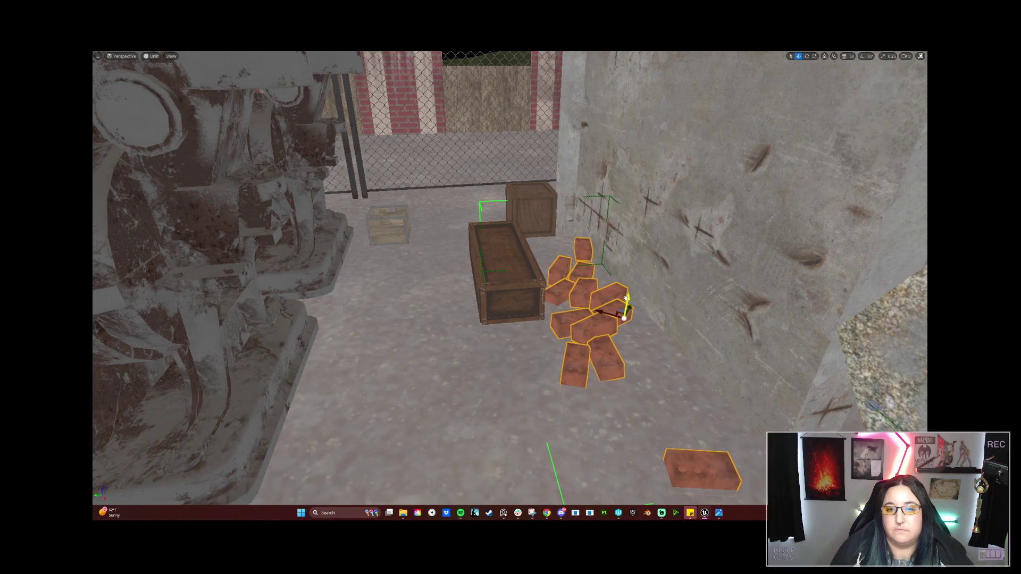
Turn the long crate to a new angle
left_click(537, 263)
mouse_move(537, 263)
left_mouse_down()
mouse_move(537, 234)
mouse_move(537, 287)
mouse_move(550, 314)
mouse_move(550, 297)
mouse_move(532, 319)
mouse_move(531, 351)
mouse_move(649, 266)
left_mouse_up()
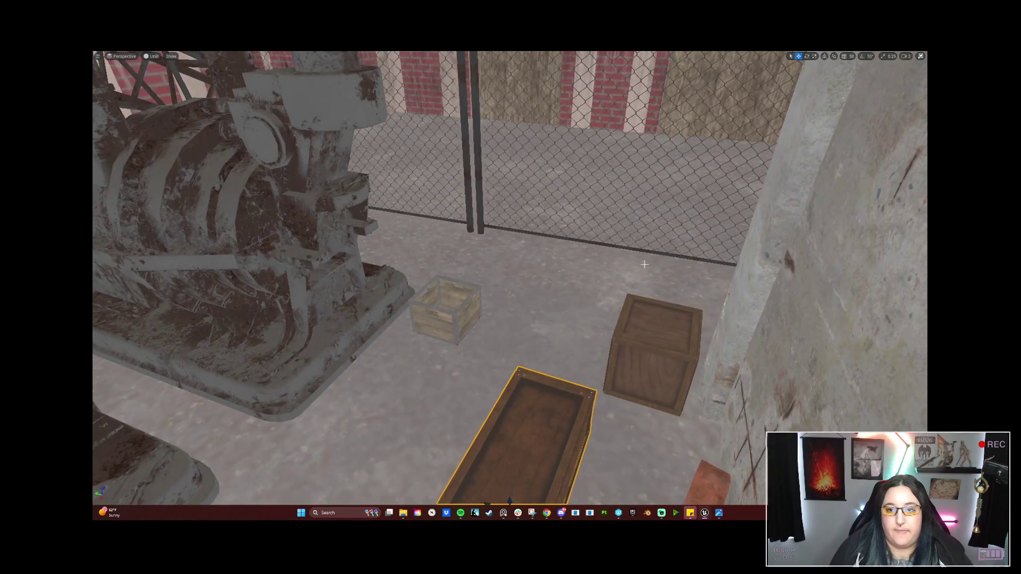
mouse_move(510, 450)
left_mouse_down()
mouse_move(511, 404)
mouse_move(543, 328)
left_mouse_up()
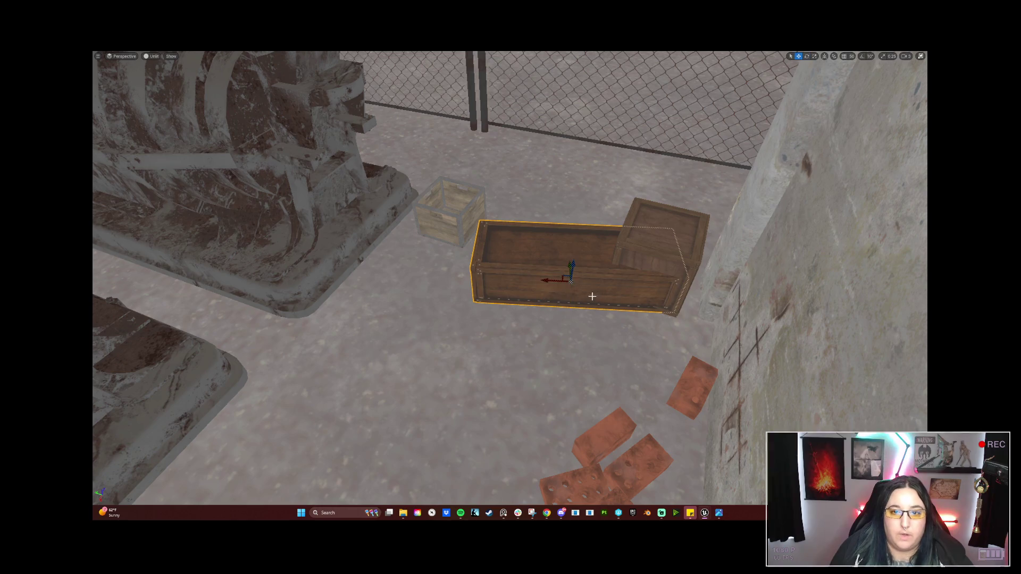
mouse_move(551, 284)
left_mouse_down()
mouse_move(479, 298)
mouse_move(557, 277)
mouse_move(435, 277)
mouse_move(404, 255)
left_mouse_up()
left_click_drag(553, 318, 571, 346)
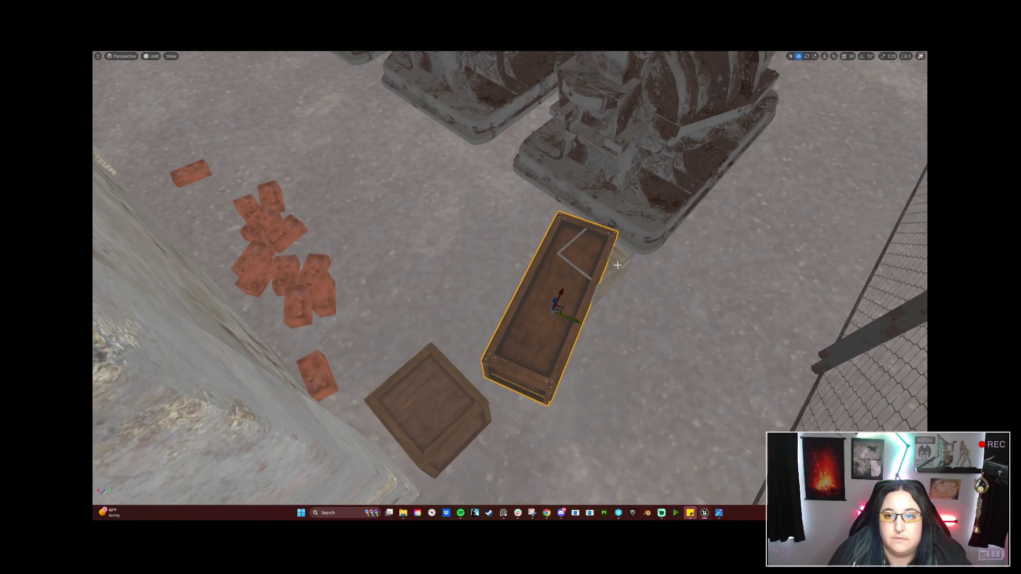
left_click_drag(623, 272, 584, 358)
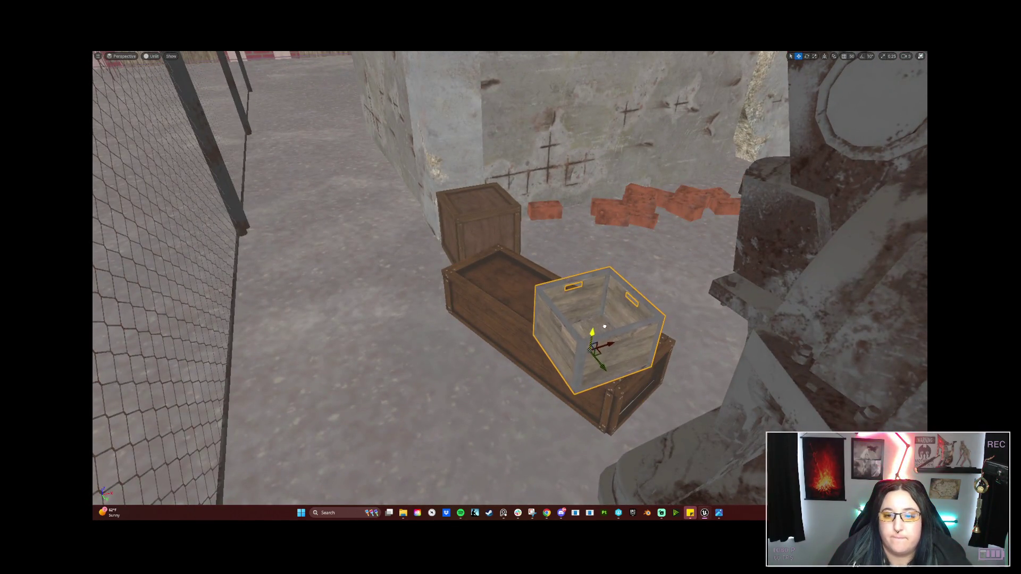
scroll(599, 345, "down", 5)
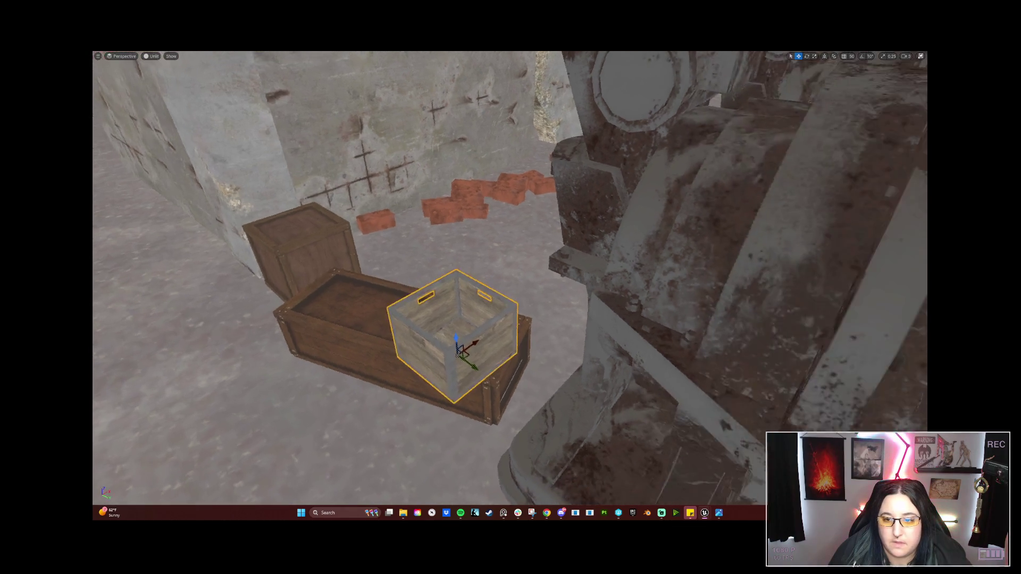
scroll(601, 345, "up", 5)
scroll(576, 339, "down", 5)
scroll(546, 339, "up", 5)
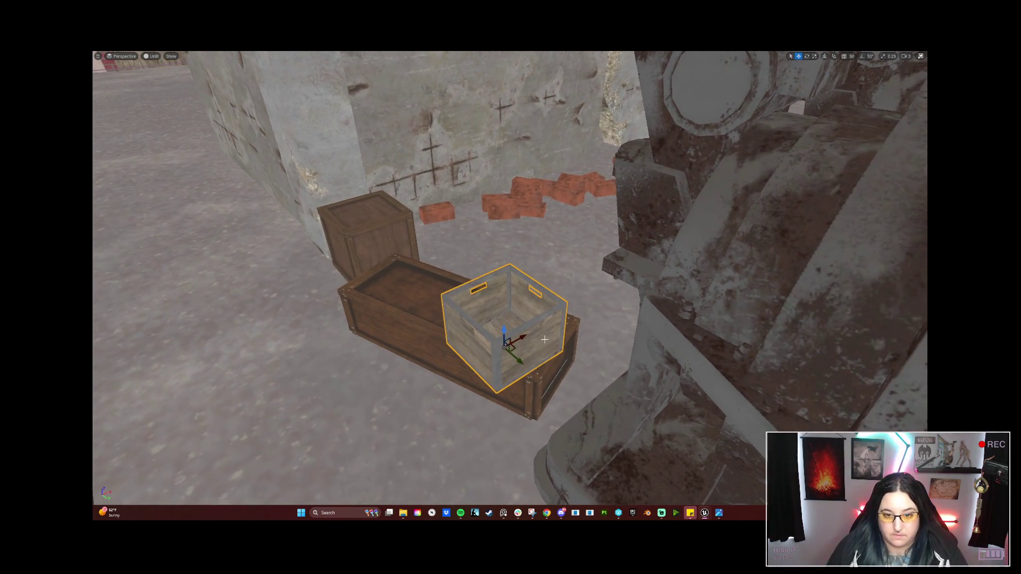
scroll(522, 337, "down", 3)
mouse_move(521, 337)
left_mouse_down()
mouse_move(563, 329)
mouse_move(412, 332)
mouse_move(399, 348)
left_mouse_up()
Shift the long crate and the right crate slightly together
left_click(411, 345, "ctrl")
left_click(540, 343, "ctrl")
left_click_drag(552, 378, 555, 367)
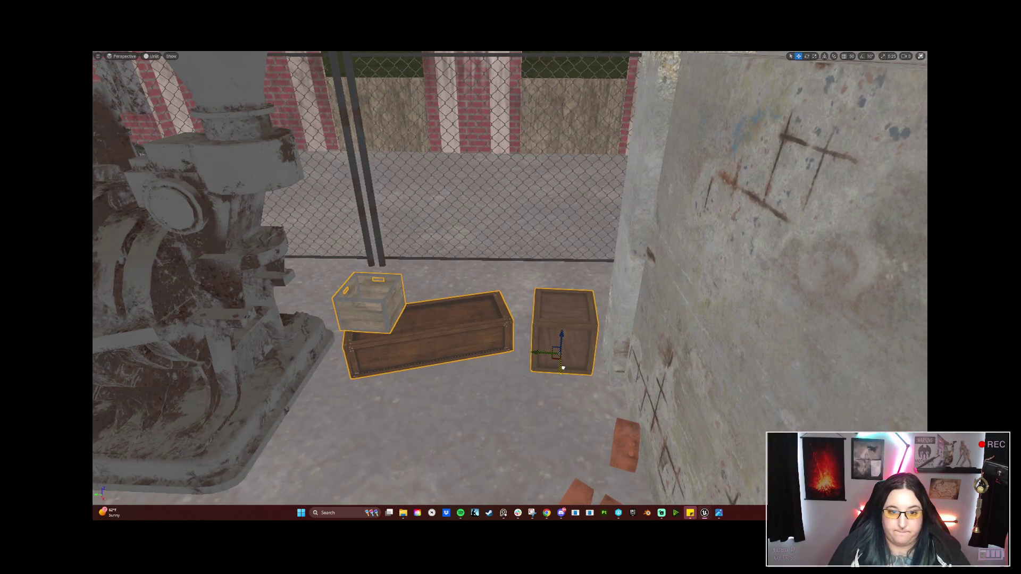
scroll(437, 476, "down", 5)
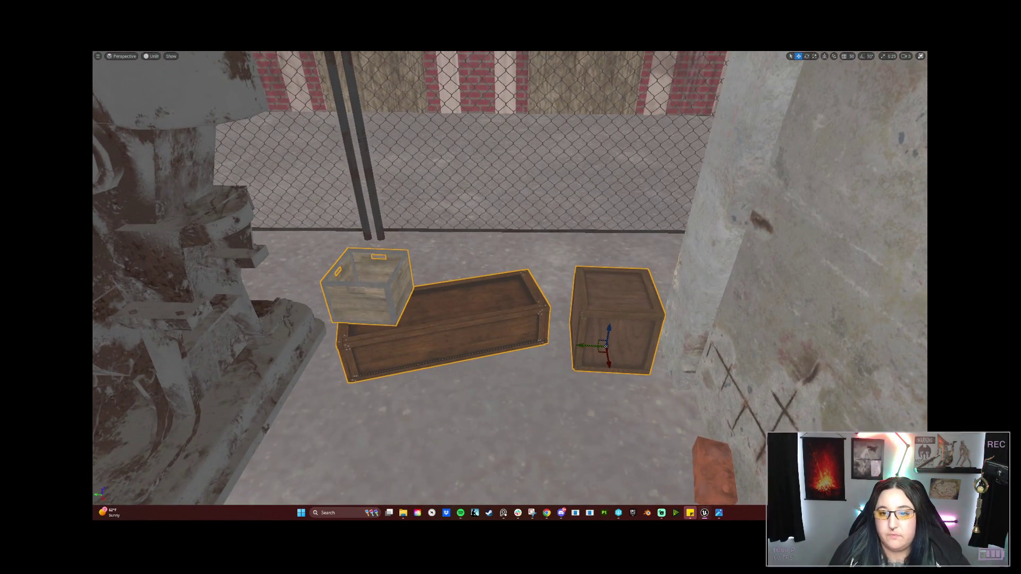
Stack a copy of the right crate on top, turned about 25.78°
left_click(611, 340)
left_click_drag(610, 332, 612, 266)
key("e")
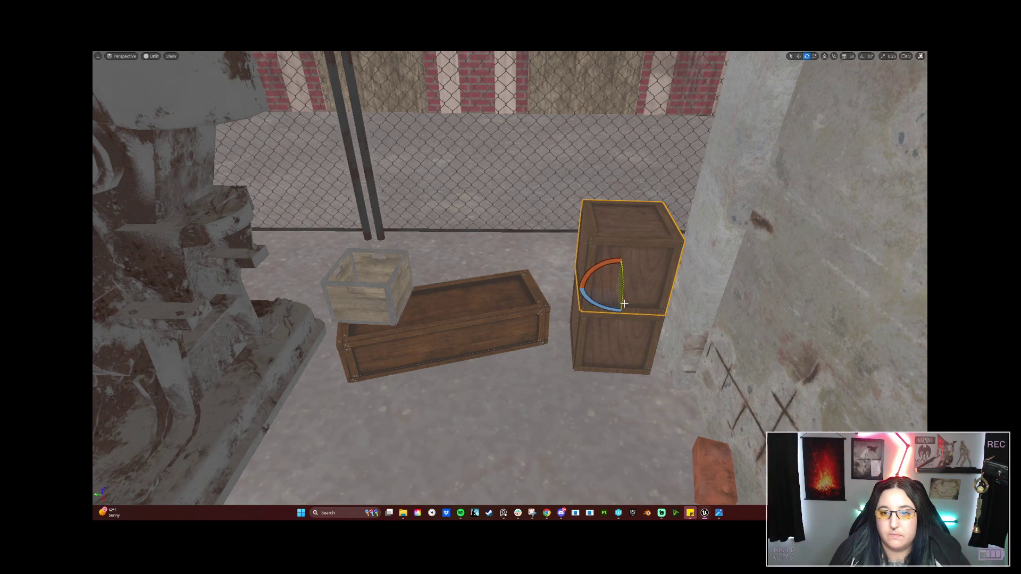
mouse_move(617, 304)
left_mouse_down()
mouse_move(609, 311)
mouse_move(623, 270)
mouse_move(498, 260)
mouse_move(466, 282)
mouse_move(483, 276)
mouse_move(481, 296)
mouse_move(486, 285)
left_mouse_up()
key("w")
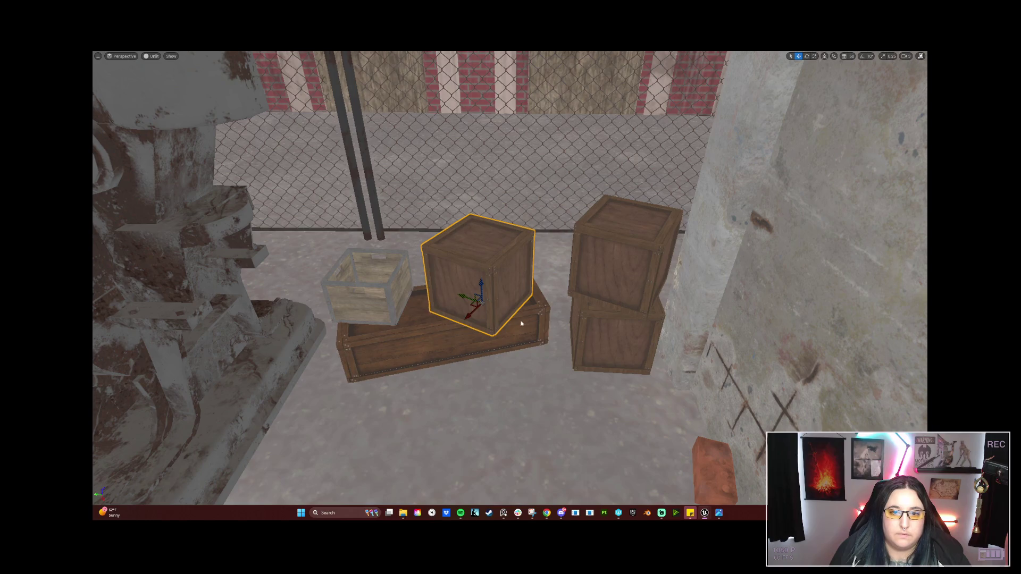
Shift the three crates right and turn the cube crate about -45.88° to face a corner
left_click(397, 302, "ctrl")
left_click_drag(361, 304, 385, 304)
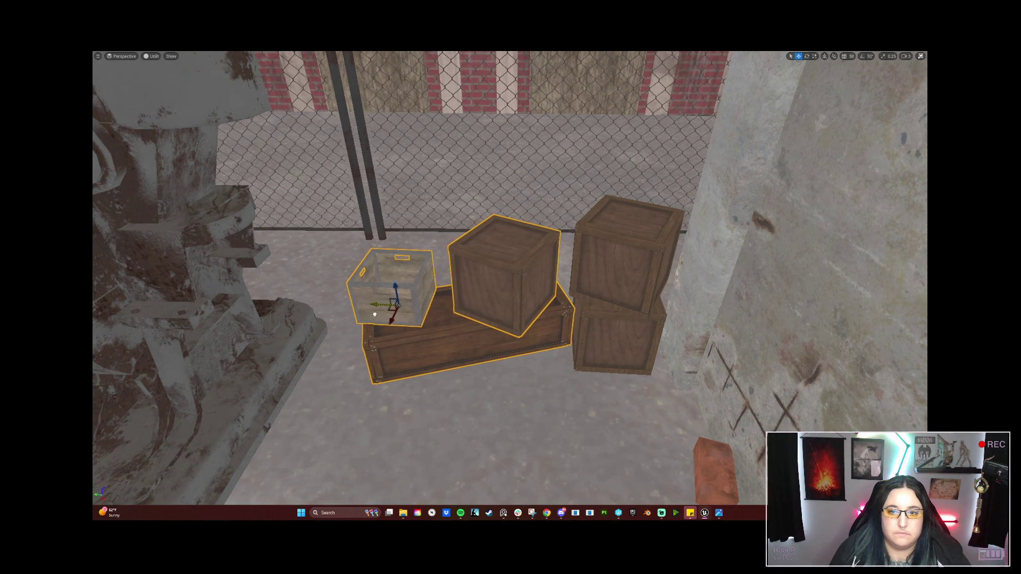
left_click(512, 290)
key("e")
left_click_drag(505, 327, 481, 327)
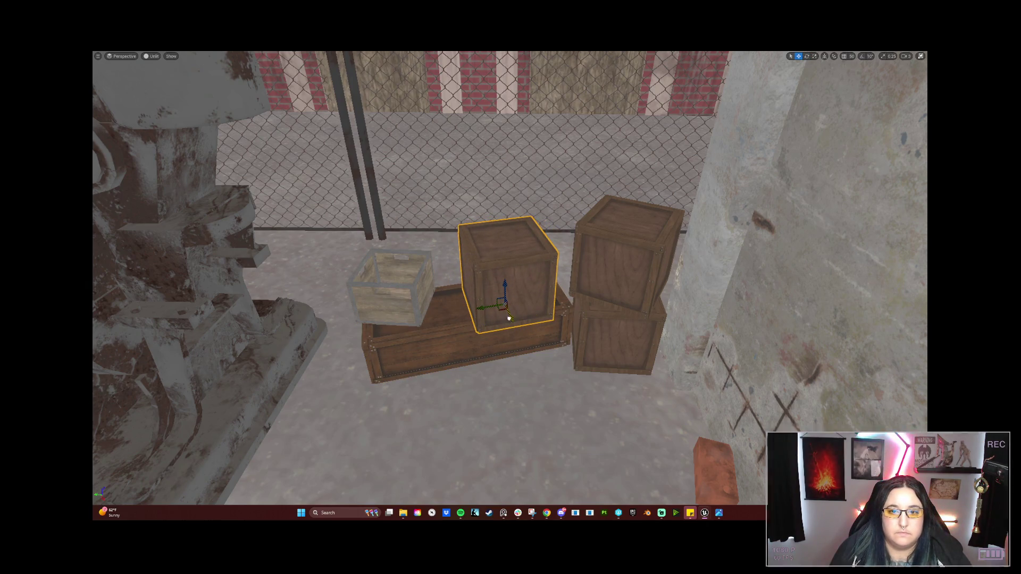
key("w")
left_click_drag(506, 316, 494, 311)
key("w")
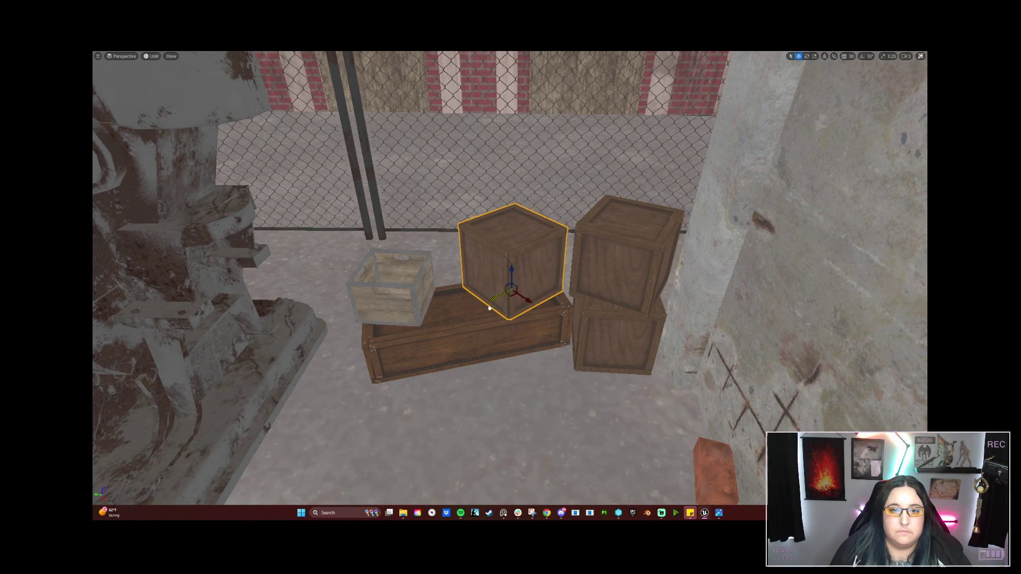
Move the small pale crate onto the long crate and place a copy atop the cube crate
left_click(408, 311)
left_click_drag(377, 303, 412, 305)
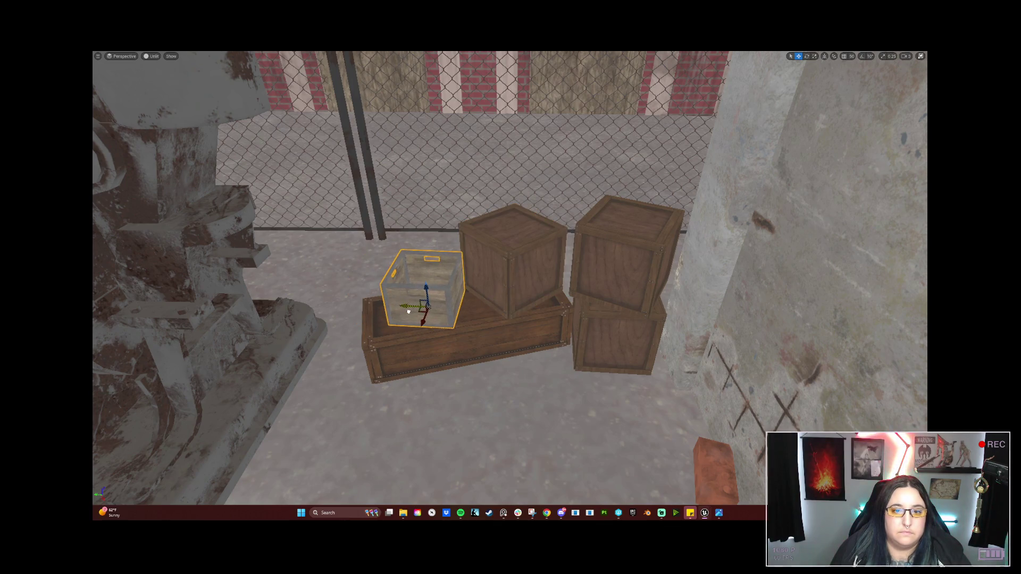
key("f")
left_click_drag(463, 335, 478, 335)
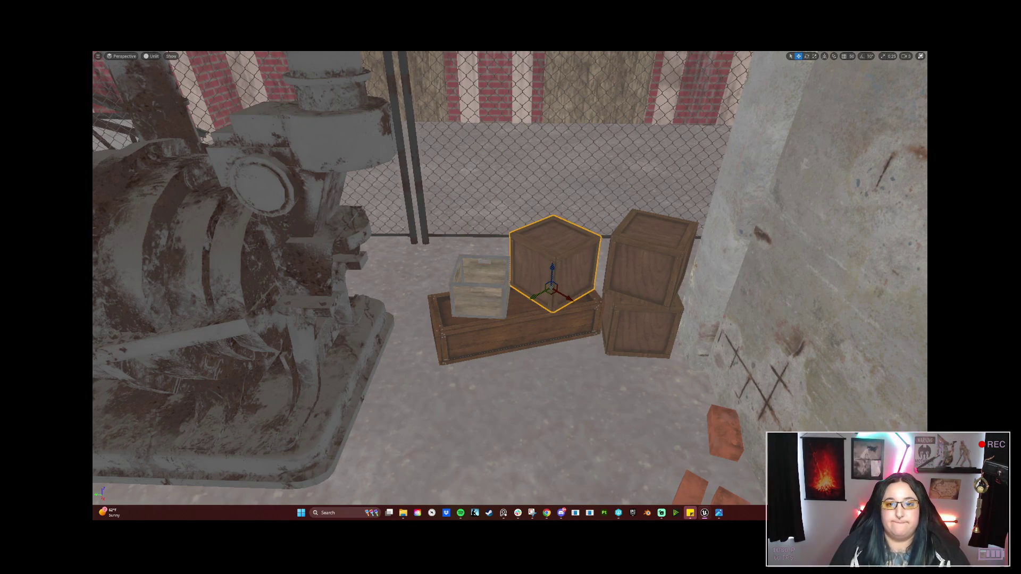
mouse_move(481, 263)
left_mouse_down()
mouse_move(483, 242)
mouse_move(524, 269)
mouse_move(579, 338)
mouse_move(510, 177)
mouse_move(487, 351)
mouse_move(497, 308)
mouse_move(513, 324)
mouse_move(498, 296)
mouse_move(514, 331)
left_mouse_up()
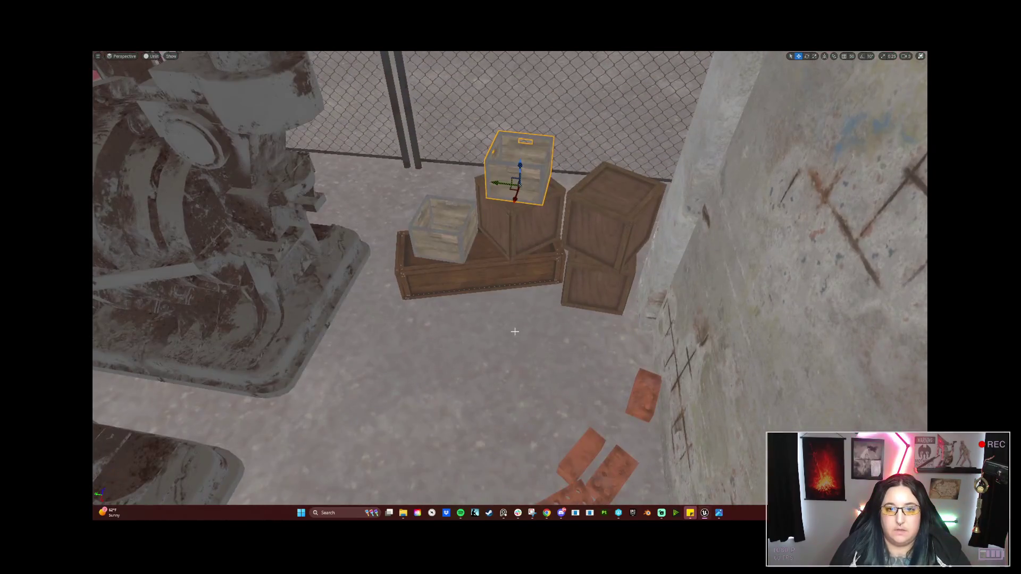
Duplicate the two stacked crates down and right, turning the copy to a new angle
left_click(556, 256)
left_click(598, 227)
left_click(595, 304, "ctrl")
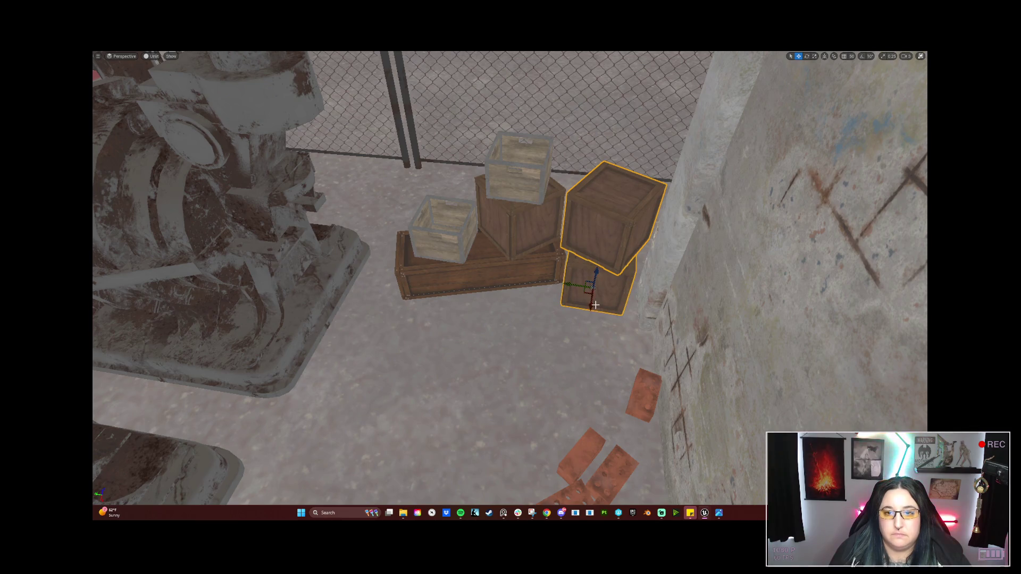
left_click_drag(590, 304, 592, 353)
mouse_move(532, 296)
left_mouse_down()
mouse_move(583, 325)
mouse_move(575, 318)
left_mouse_up()
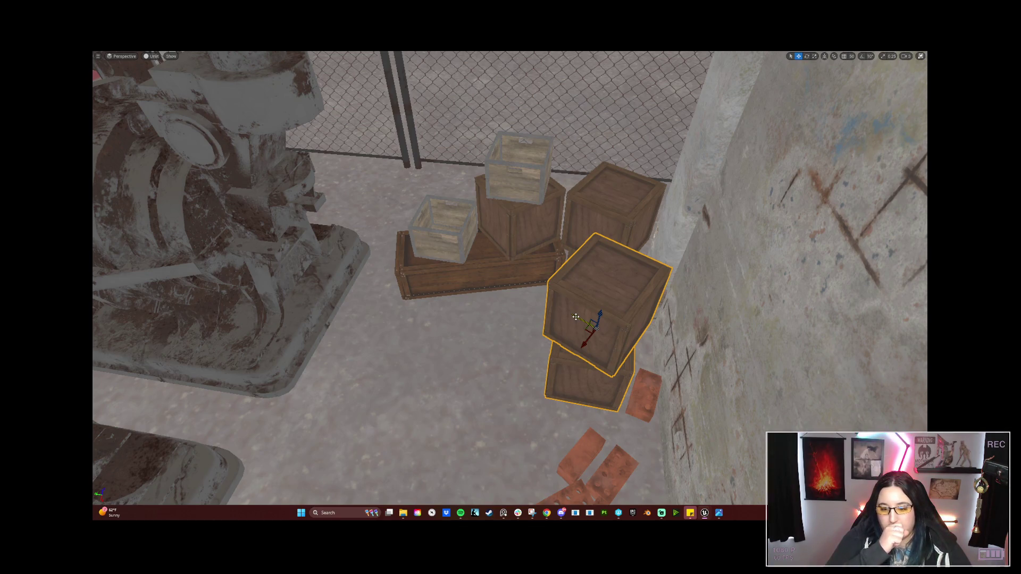
key("e")
mouse_move(594, 334)
left_mouse_down()
mouse_move(600, 343)
mouse_move(565, 335)
mouse_move(576, 388)
mouse_move(534, 290)
left_mouse_up()
Remove the light crate from atop the brown crate
left_click(545, 284)
key("f")
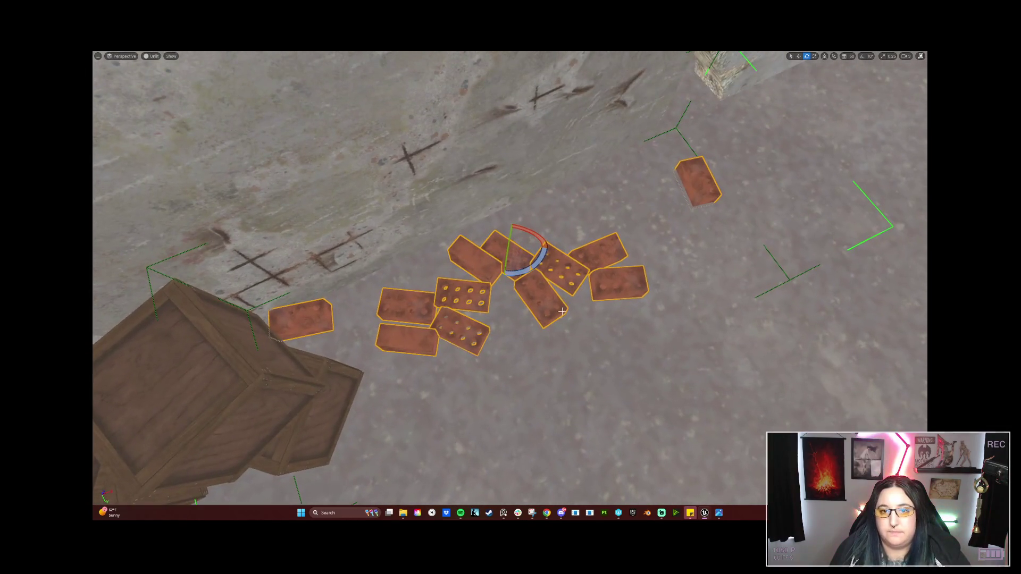
mouse_move(494, 247)
left_mouse_down()
mouse_move(654, 359)
mouse_move(513, 252)
left_mouse_up()
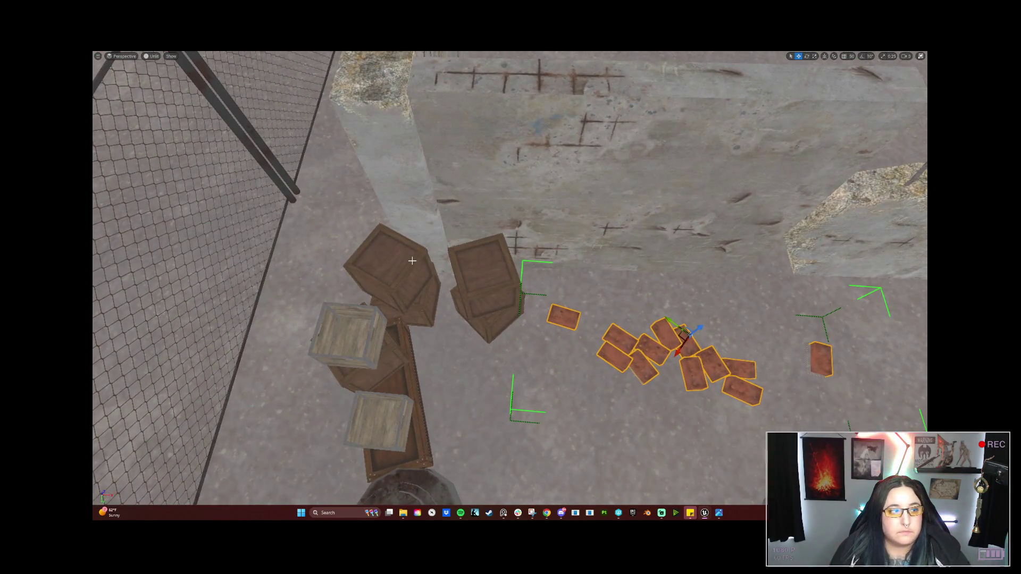
left_click(489, 291)
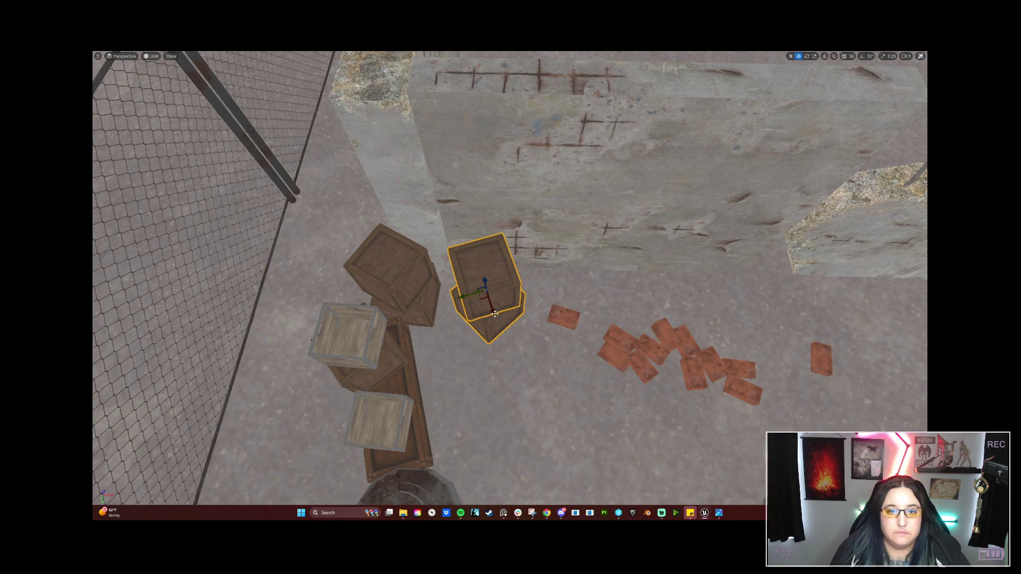
left_click_drag(490, 295, 495, 298)
key("s")
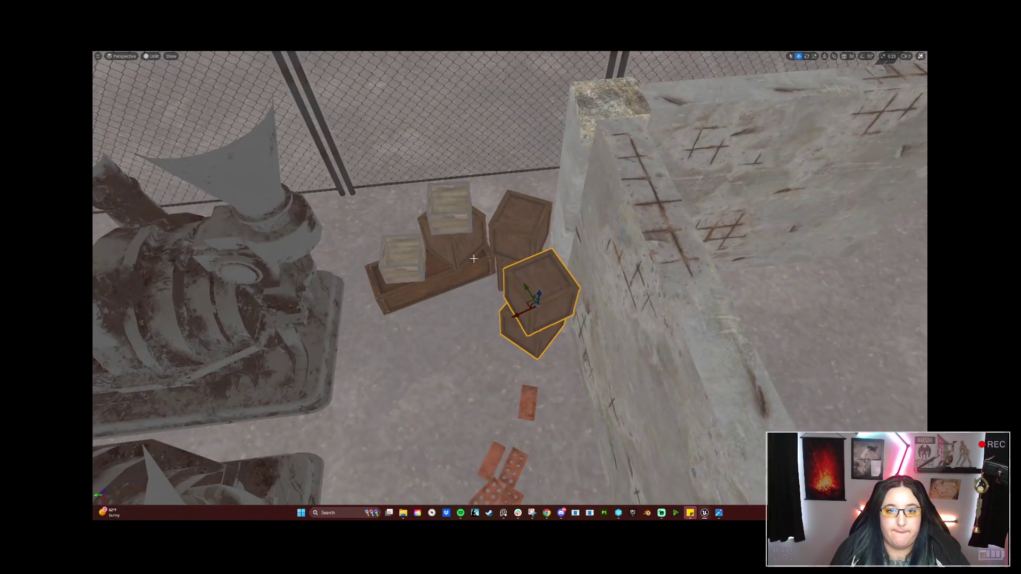
left_click(445, 273)
key("w")
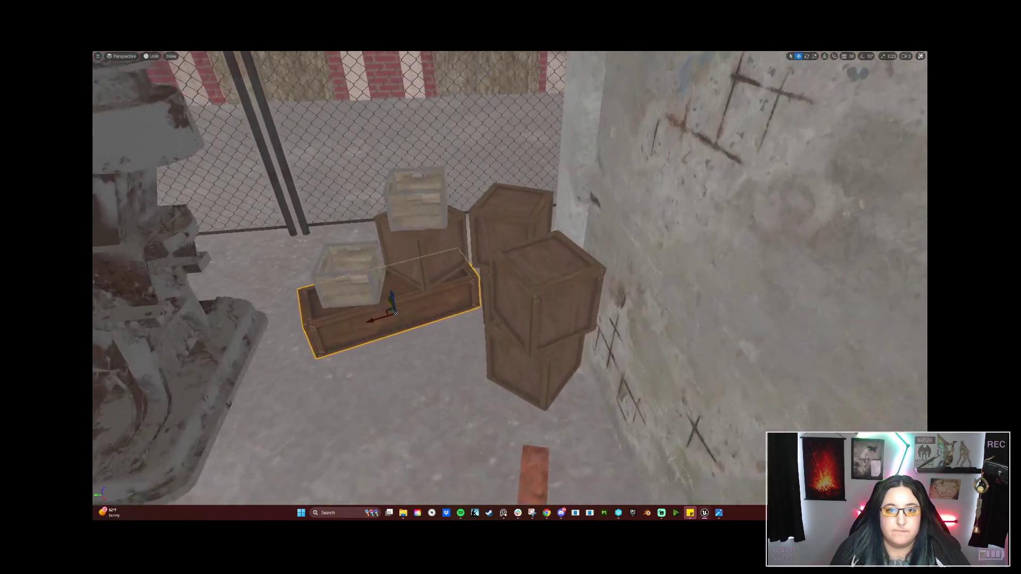
key("e")
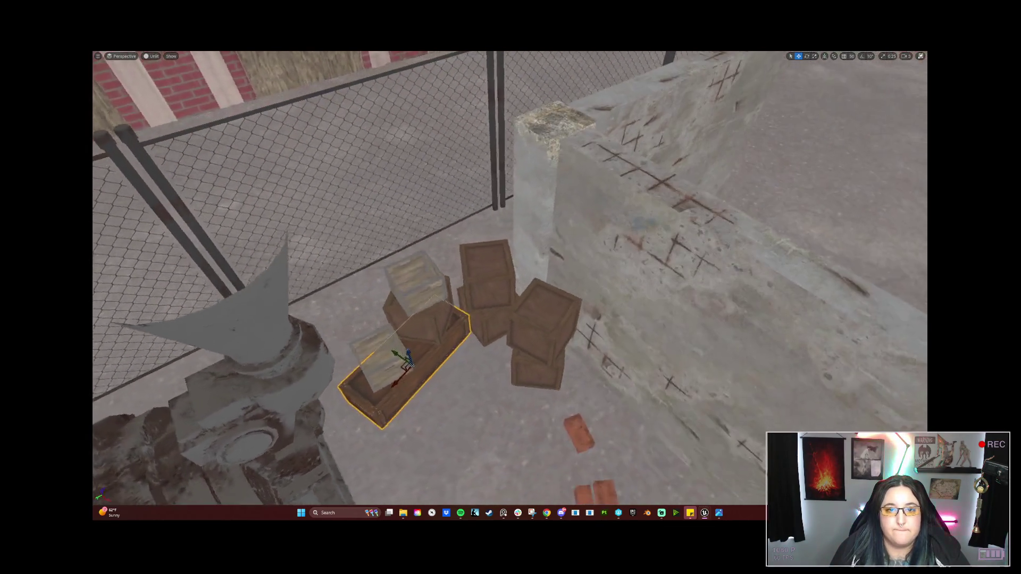
key("w")
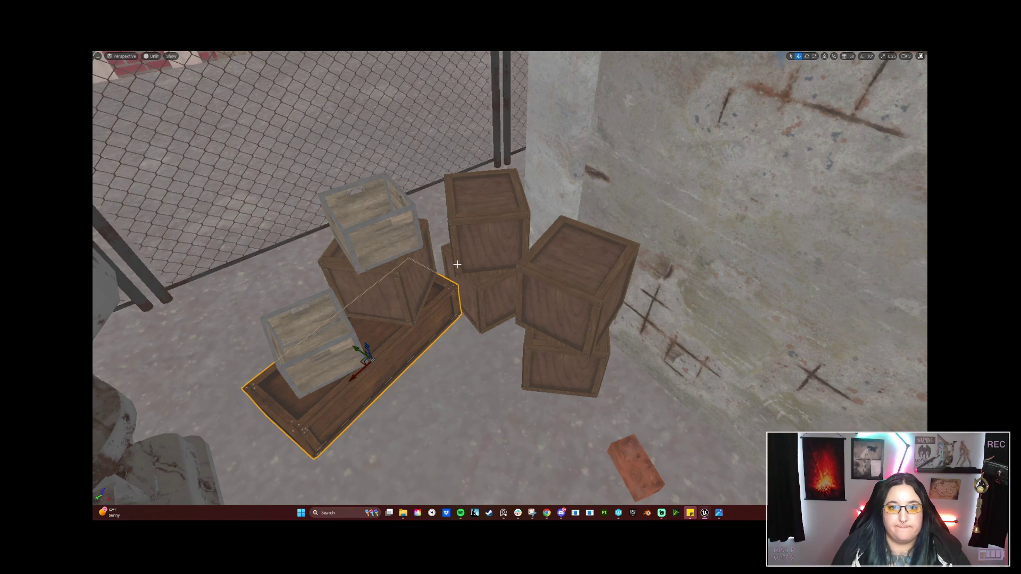
left_click(408, 294)
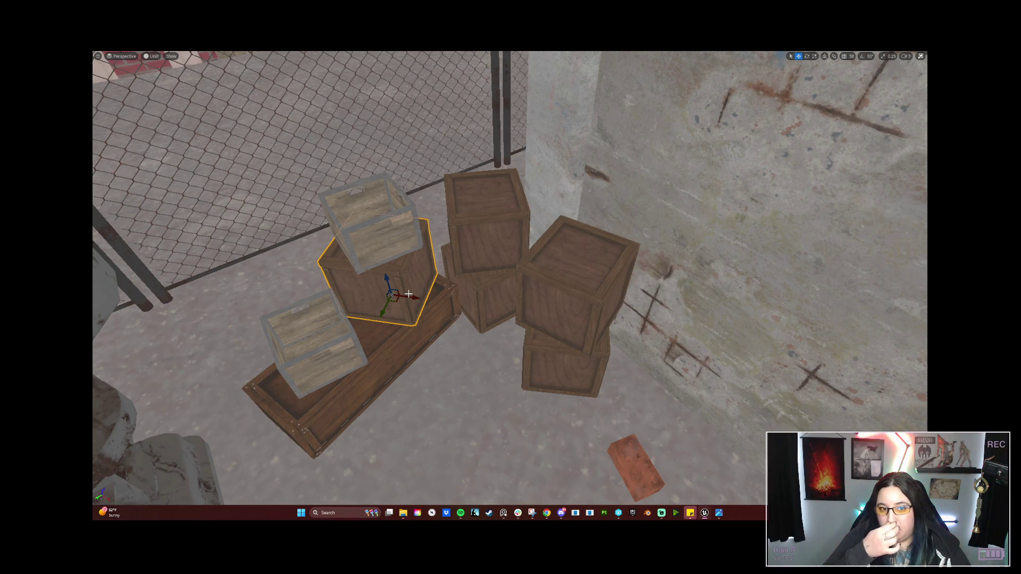
left_click(398, 248)
left_click_drag(359, 245, 480, 224)
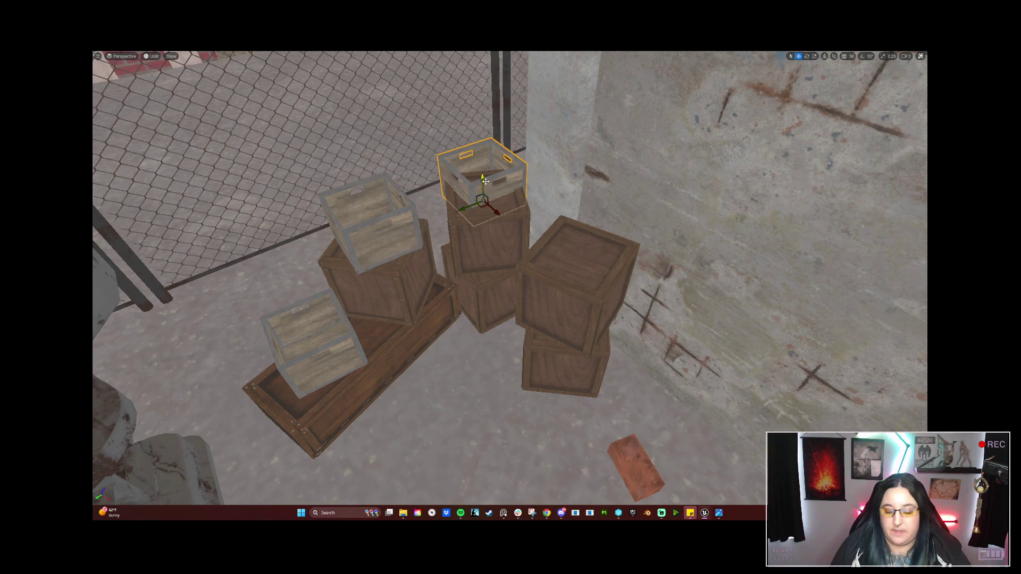
key("Delete")
Duplicate the long flat crate down and to the right and rotate the copy
left_click(395, 356)
mouse_move(360, 352)
left_mouse_down()
mouse_move(417, 398)
mouse_move(478, 428)
mouse_move(441, 441)
mouse_move(551, 365)
mouse_move(485, 277)
mouse_move(444, 398)
mouse_move(544, 368)
left_mouse_up()
key("e")
key("w")
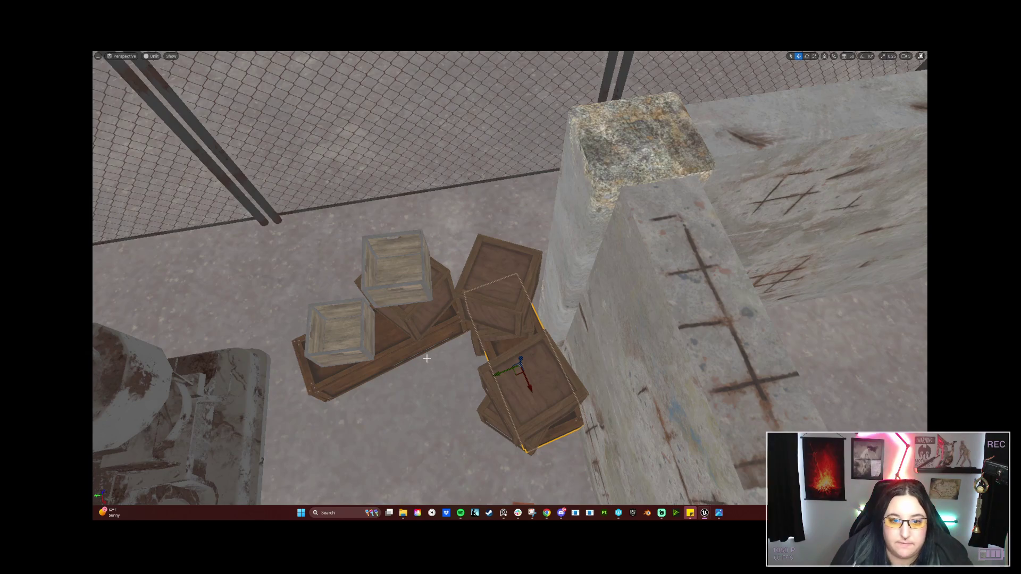
Nudge the long crate, tilted crate and two small crates slightly sideways together
left_click(427, 345, "ctrl")
left_click(425, 308, "ctrl")
left_click(396, 265, "ctrl")
left_click(340, 332, "ctrl")
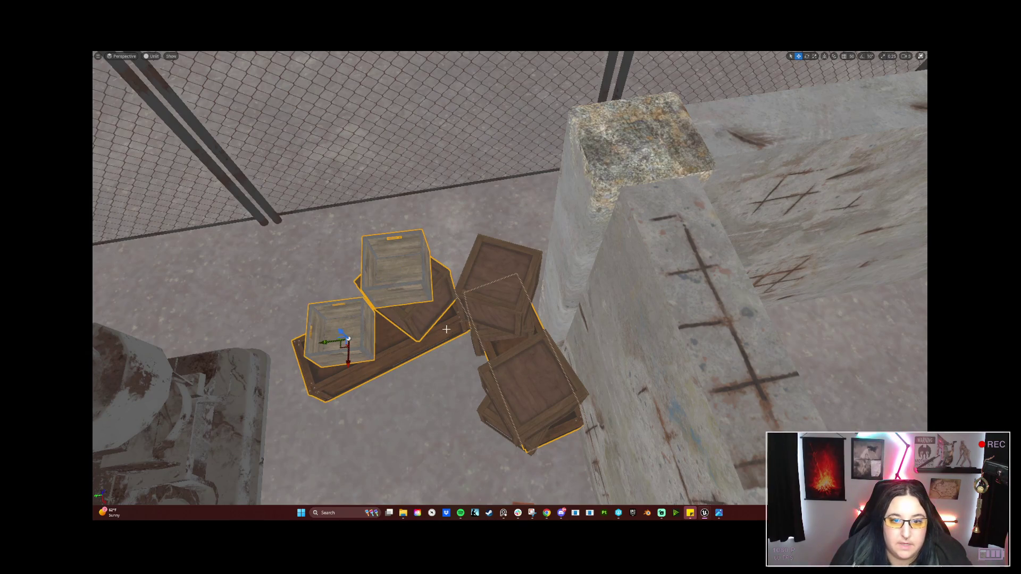
left_click_drag(326, 341, 320, 342)
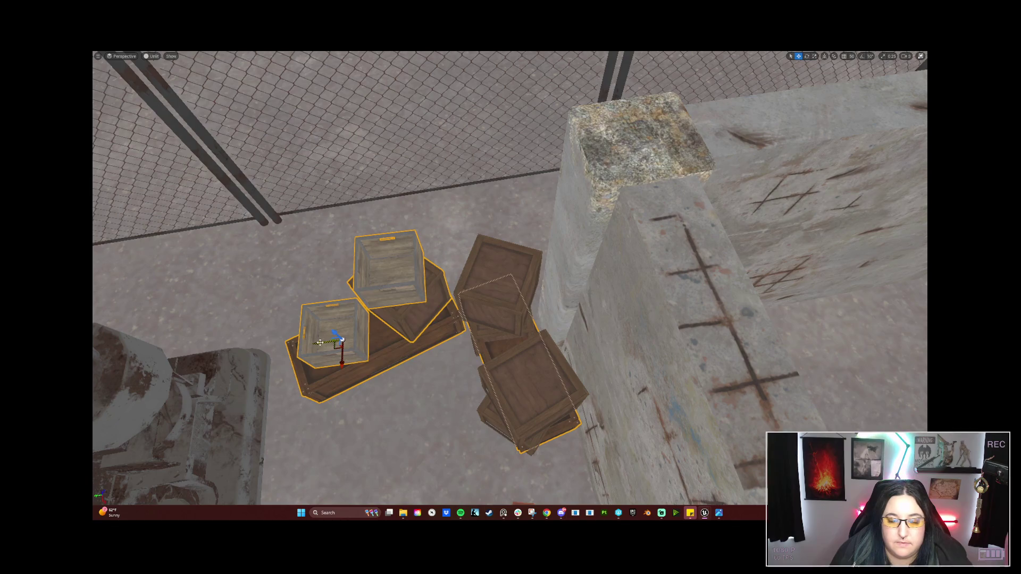
Raise and slide the dark crate, then turn it with the middle crate about 40°
left_click(457, 334)
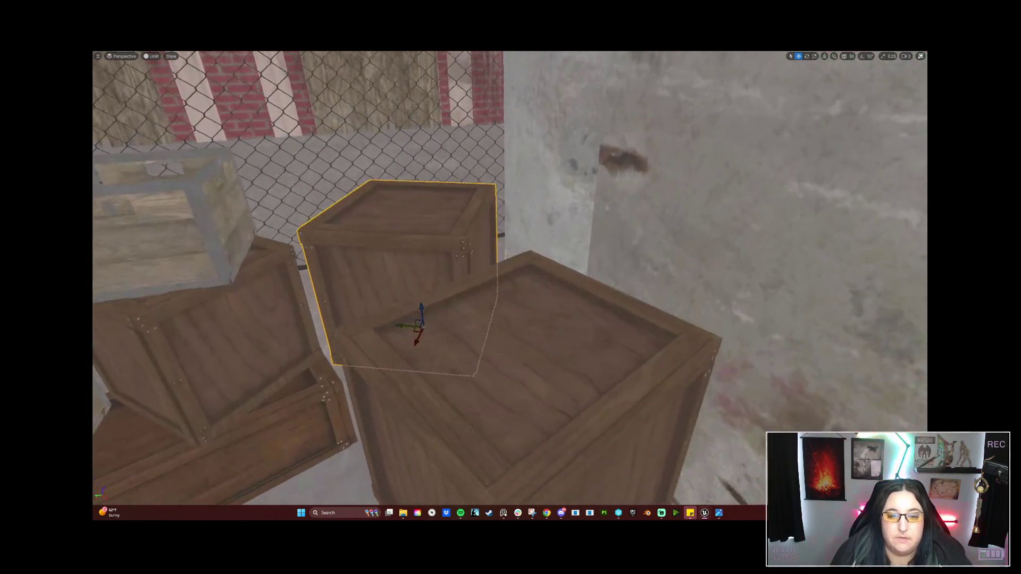
scroll(509, 278, "down", 10)
left_click_drag(510, 278, 468, 272)
mouse_move(503, 462)
left_mouse_down()
mouse_move(497, 455)
mouse_move(503, 462)
left_mouse_up()
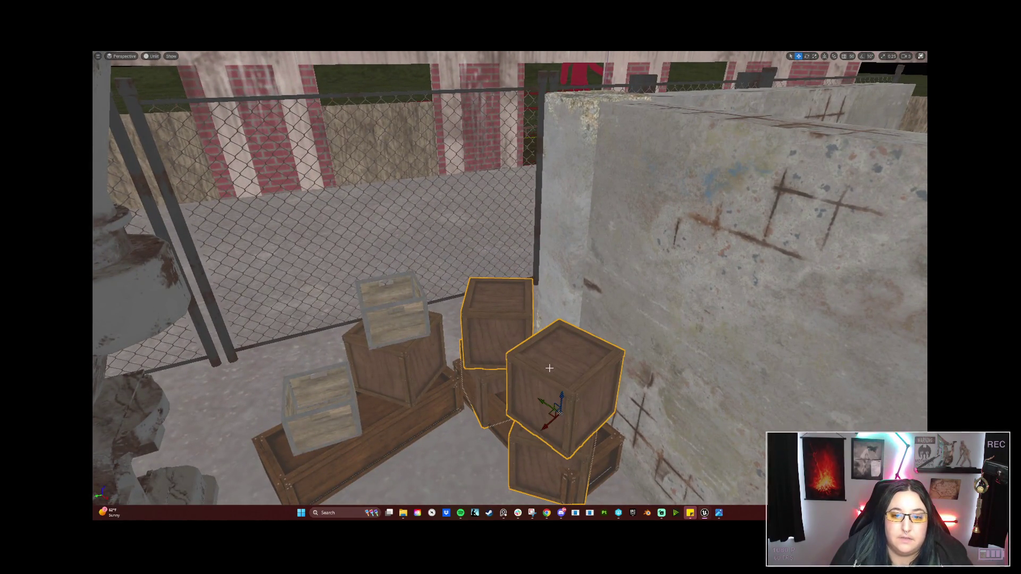
mouse_move(559, 394)
left_mouse_down()
mouse_move(553, 325)
mouse_move(548, 367)
mouse_move(574, 346)
mouse_move(539, 370)
mouse_move(585, 364)
left_mouse_up()
mouse_move(424, 356)
left_mouse_down()
mouse_move(445, 364)
mouse_move(430, 384)
mouse_move(531, 404)
left_mouse_up()
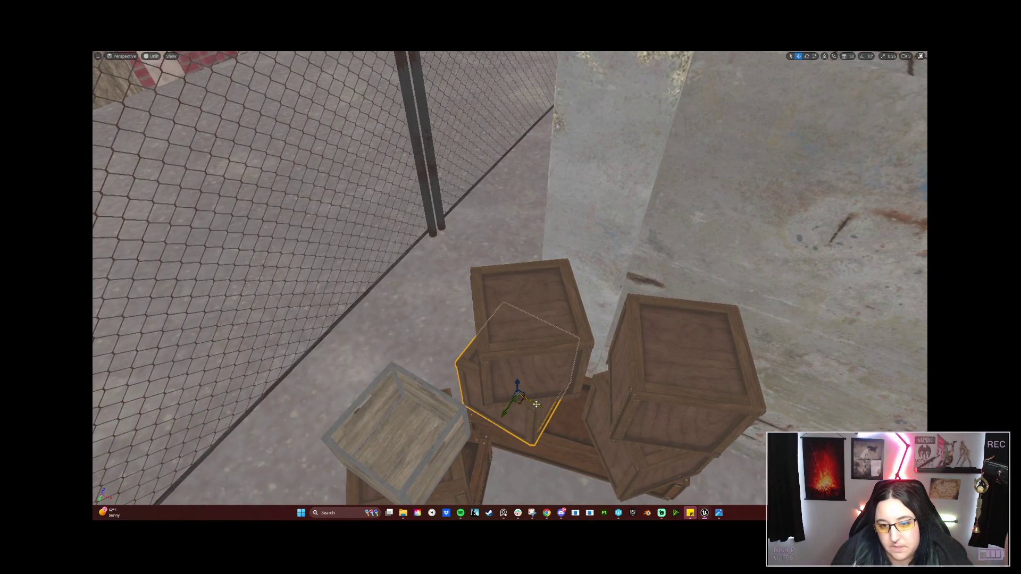
mouse_move(536, 405)
left_mouse_down()
mouse_move(526, 401)
mouse_move(595, 422)
mouse_move(632, 412)
mouse_move(568, 345)
left_mouse_up()
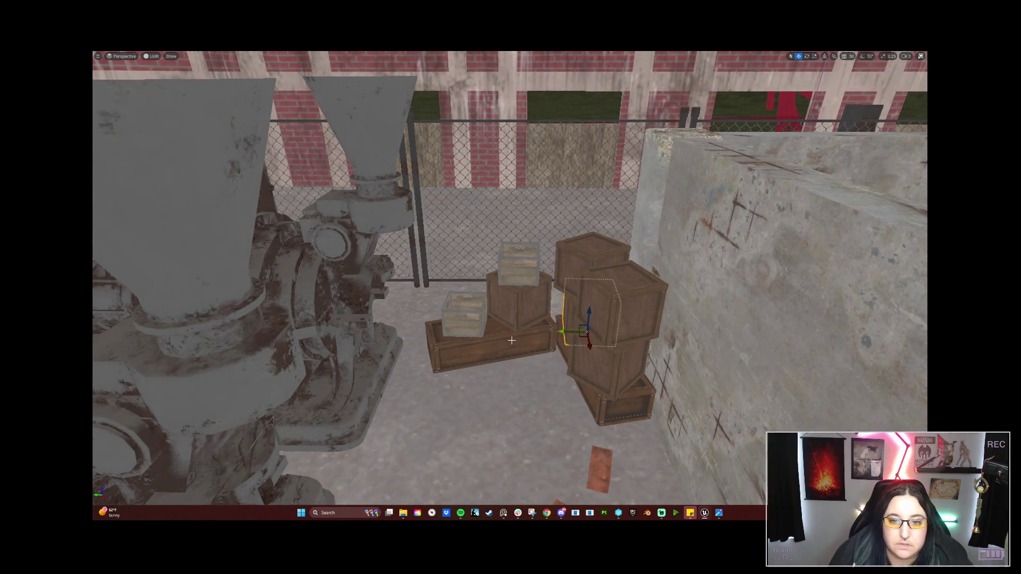
left_click(506, 305, "ctrl")
mouse_move(520, 294)
left_mouse_down()
mouse_move(487, 294)
mouse_move(533, 291)
mouse_move(516, 297)
mouse_move(628, 366)
mouse_move(371, 306)
left_mouse_up()
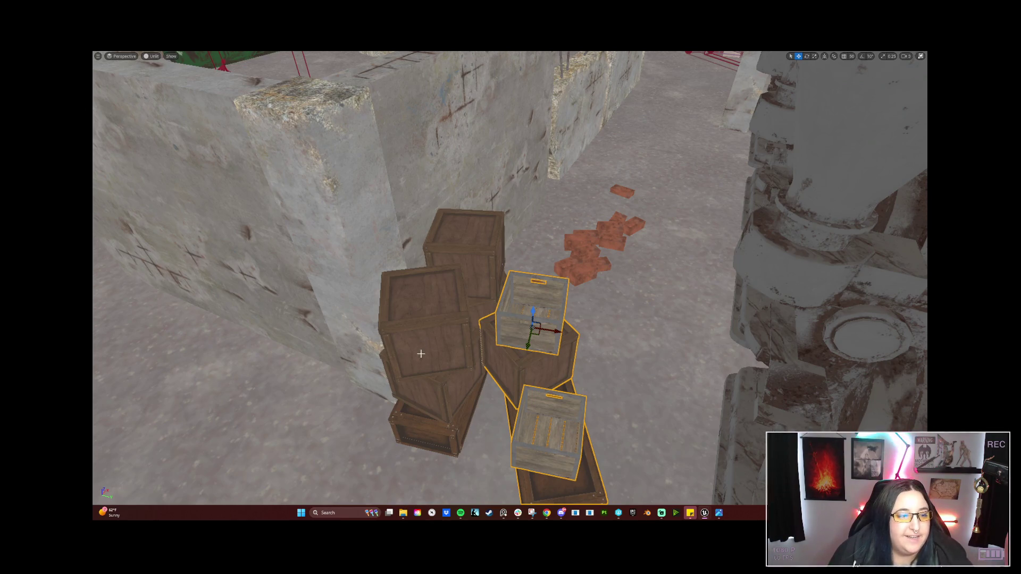
Shift the middle crate and the upper small crate slightly right
left_click_drag(456, 346, 457, 346)
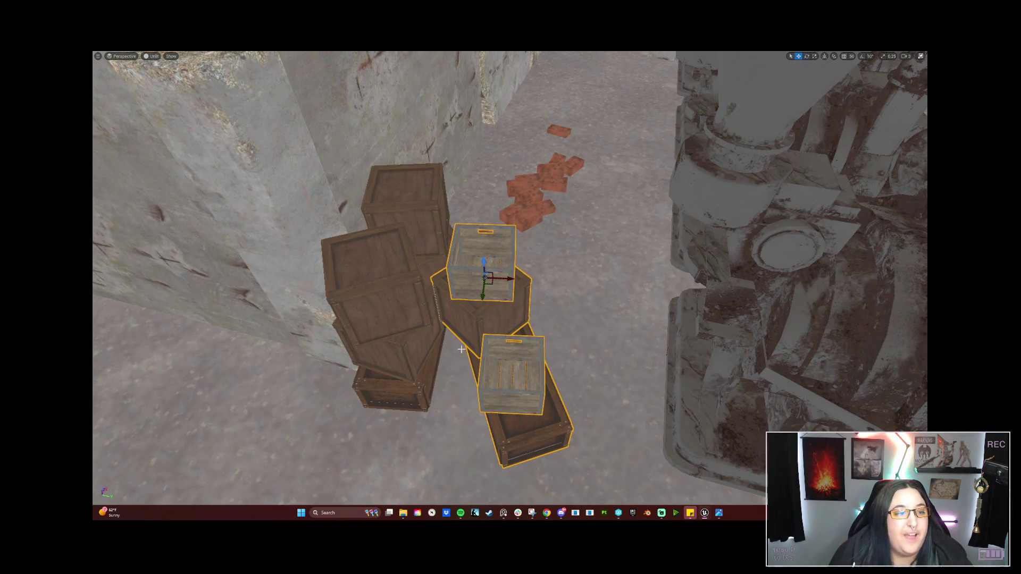
left_click(490, 302)
left_click(484, 282, "ctrl")
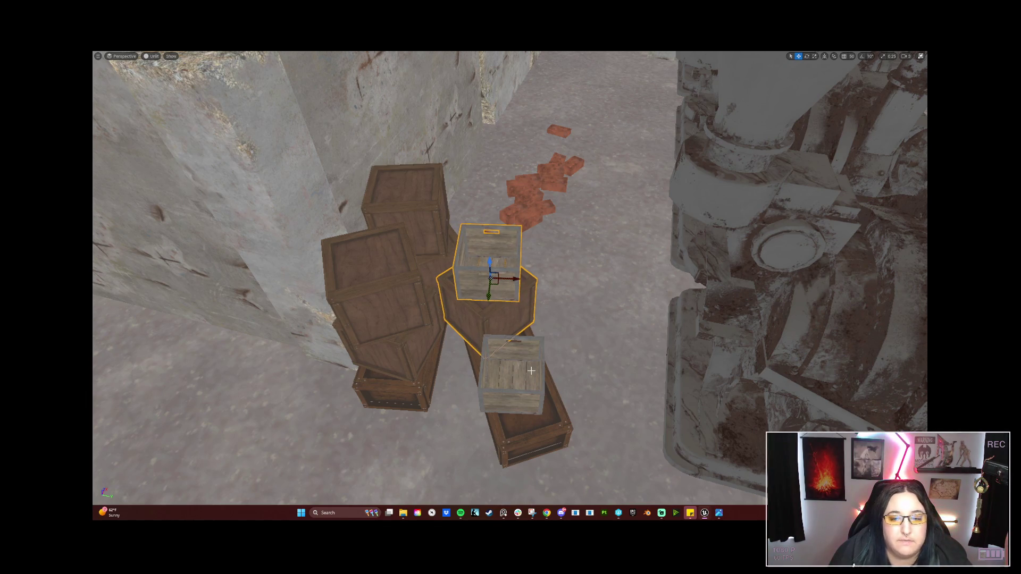
left_click_drag(513, 280, 495, 264)
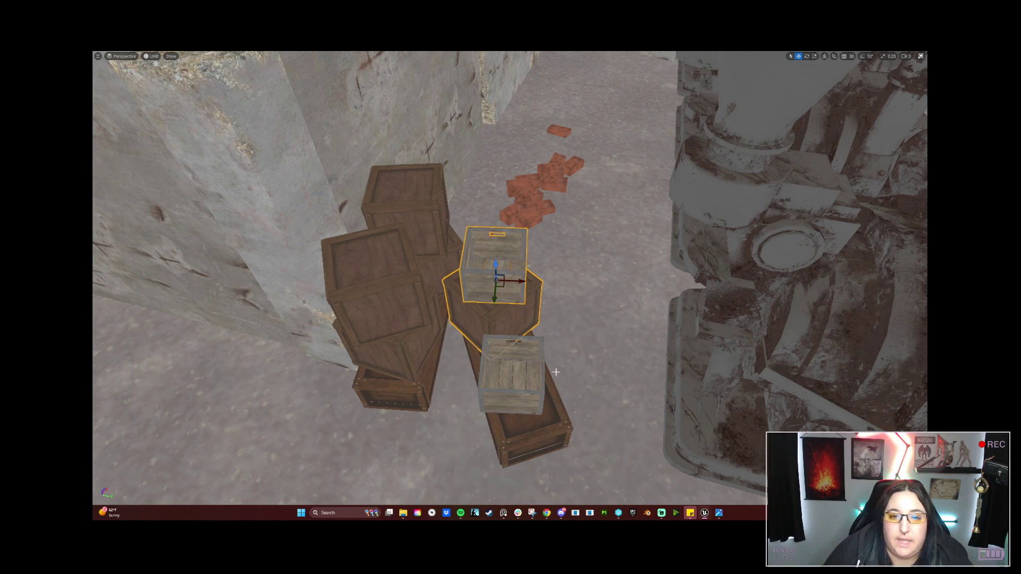
Slide the long open crate out from under the stack onto the floor
left_click_drag(607, 373, 223, 372)
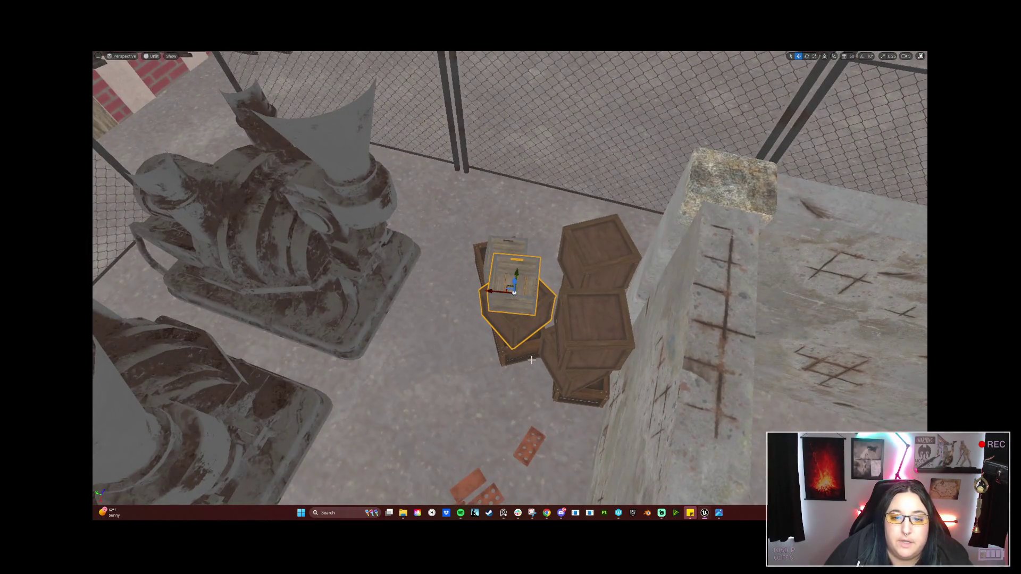
mouse_move(533, 301)
left_mouse_down()
mouse_move(473, 305)
mouse_move(482, 330)
mouse_move(461, 324)
mouse_move(425, 346)
mouse_move(494, 301)
mouse_move(494, 327)
left_mouse_up()
key("w")
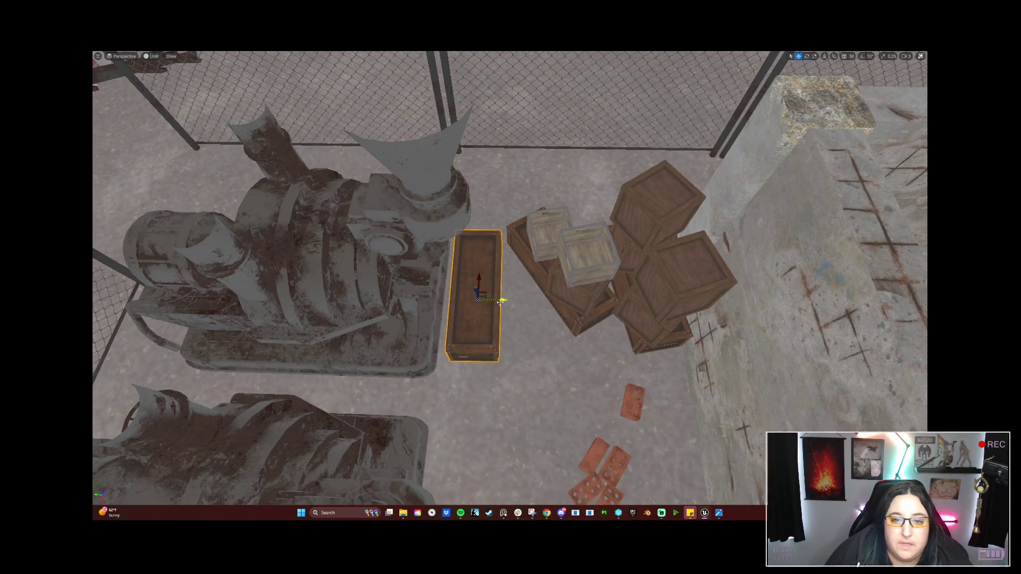
Tilt the long crate slightly and slide it up a little
left_click_drag(500, 320, 502, 316)
key("w")
mouse_move(483, 281)
left_mouse_down()
mouse_move(484, 269)
mouse_move(516, 288)
mouse_move(495, 256)
left_mouse_up()
key("f")
key("e")
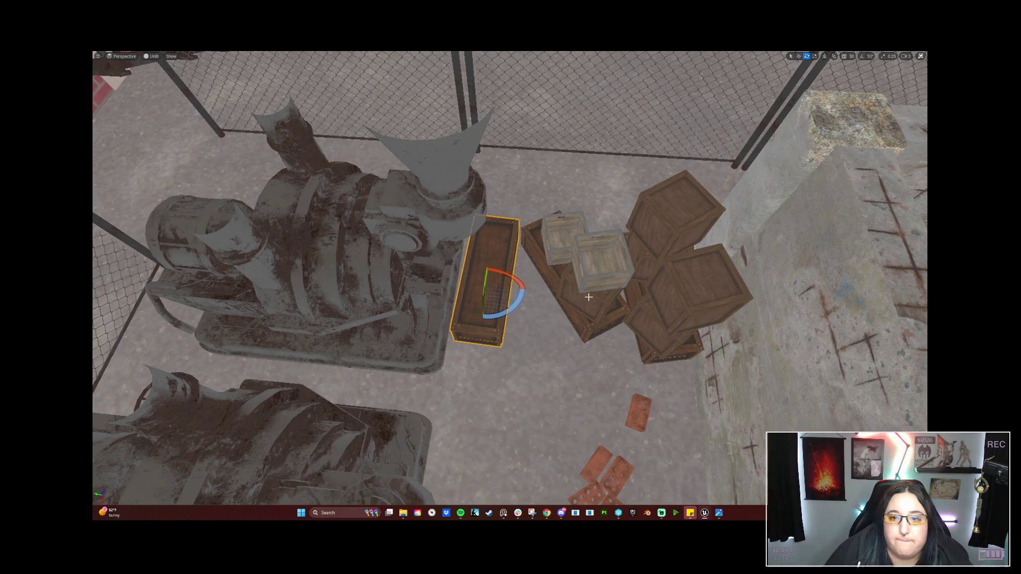
Set the right-hand crate on the floor in front, turned about 30°, and turn the middle crate slightly
left_click(686, 318)
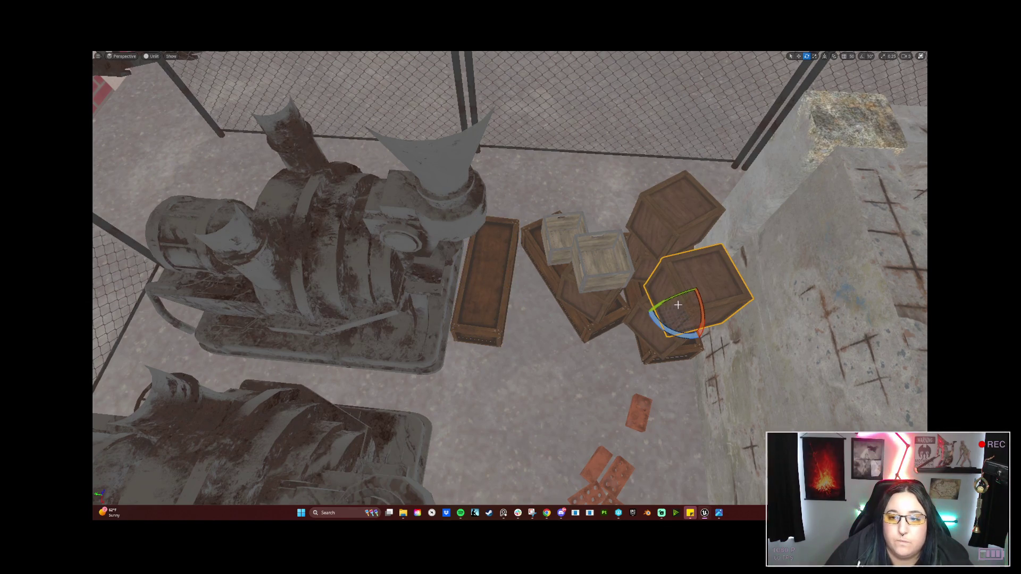
key("w")
left_click_drag(664, 309, 478, 345)
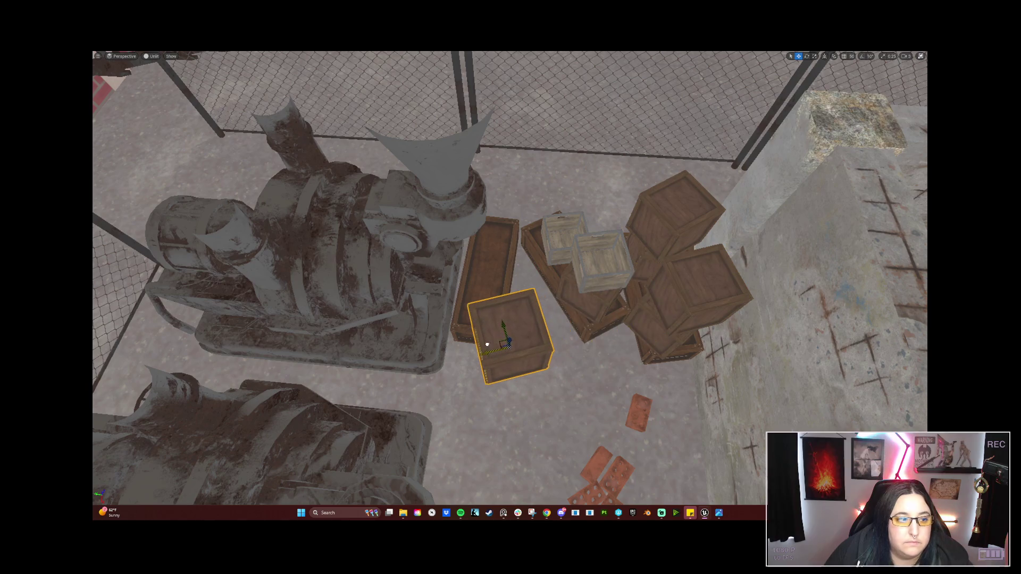
scroll(475, 259, "down", 5)
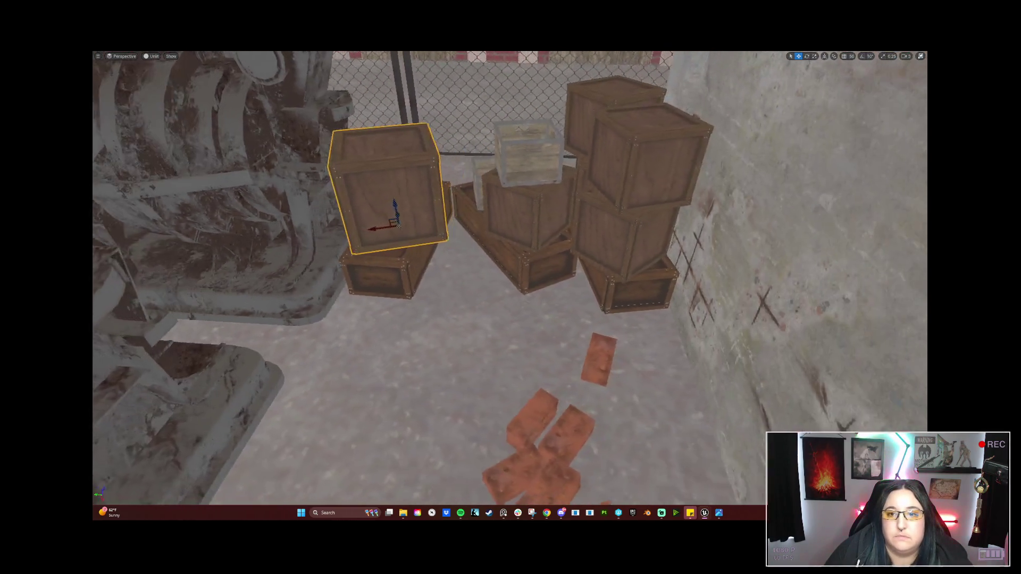
mouse_move(374, 219)
left_mouse_down()
mouse_move(388, 314)
mouse_move(388, 304)
mouse_move(388, 313)
mouse_move(432, 316)
mouse_move(421, 328)
left_mouse_up()
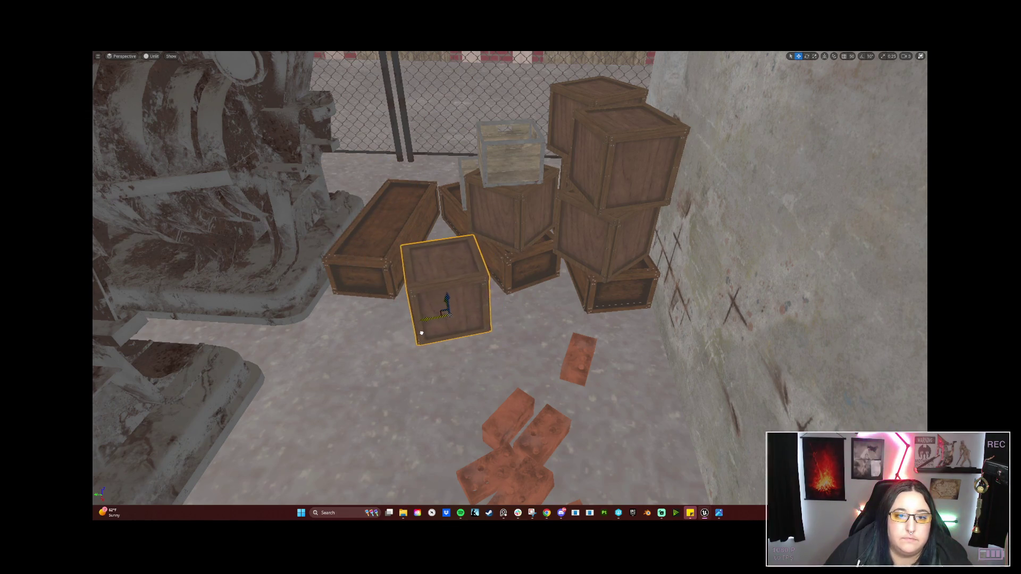
key("f")
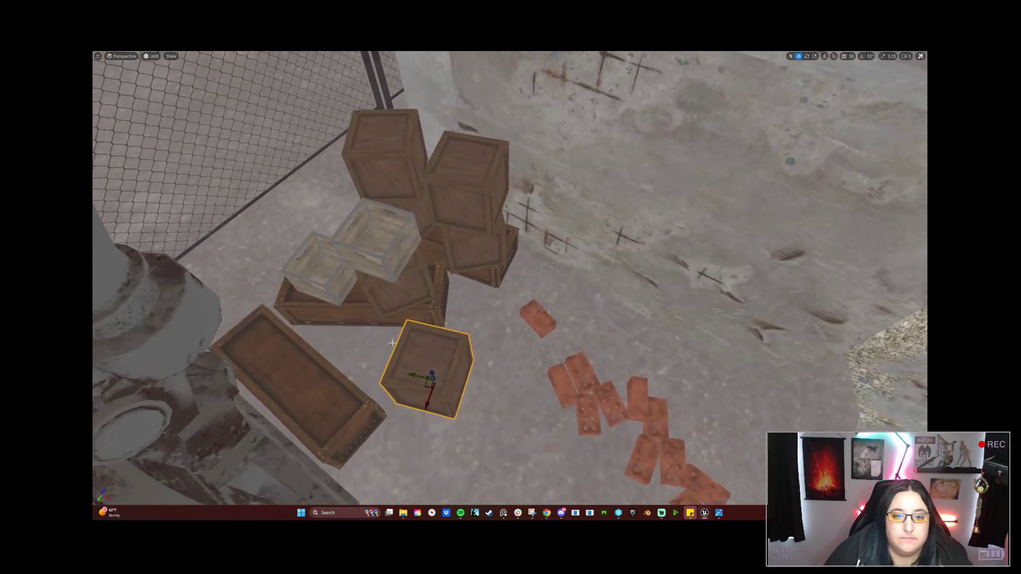
left_click_drag(417, 372, 396, 370)
key("e")
mouse_move(412, 404)
left_mouse_down()
mouse_move(382, 406)
mouse_move(421, 367)
mouse_move(373, 392)
left_mouse_up()
key("w")
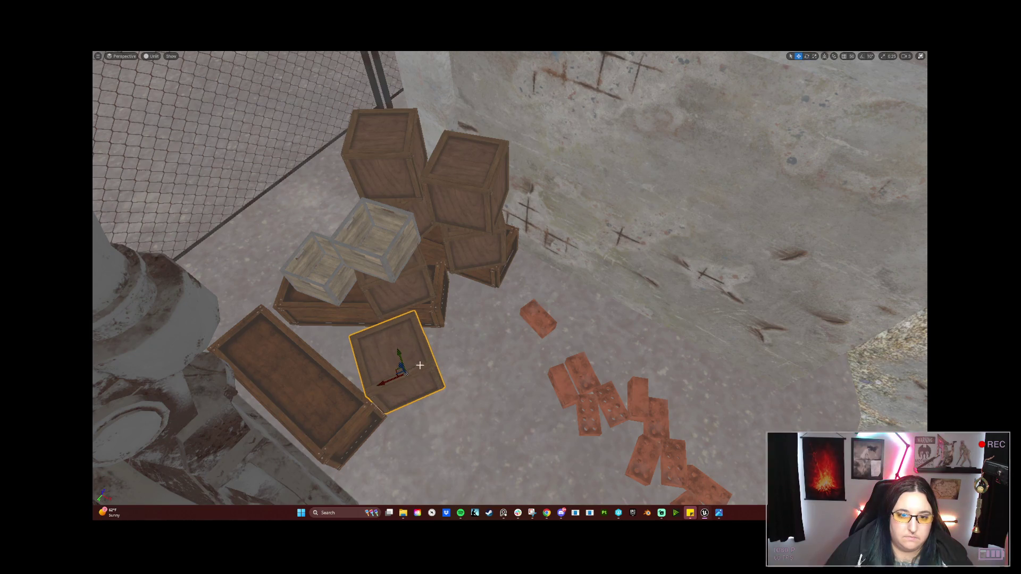
left_click_drag(402, 354, 423, 306)
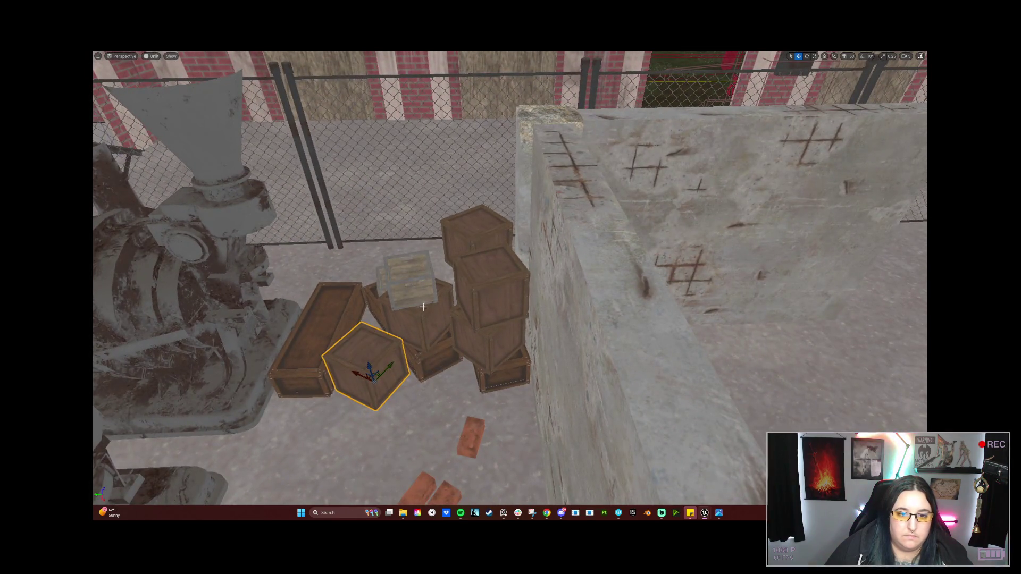
left_click(424, 309)
left_click_drag(420, 351, 418, 352)
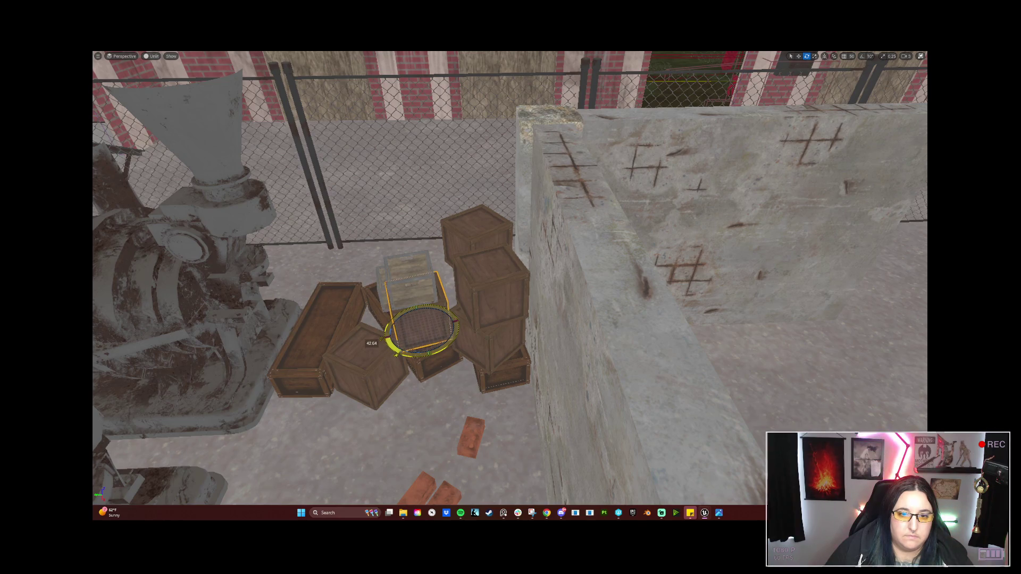
Move the long open crate left toward the generator and raise it upright
left_click(326, 308)
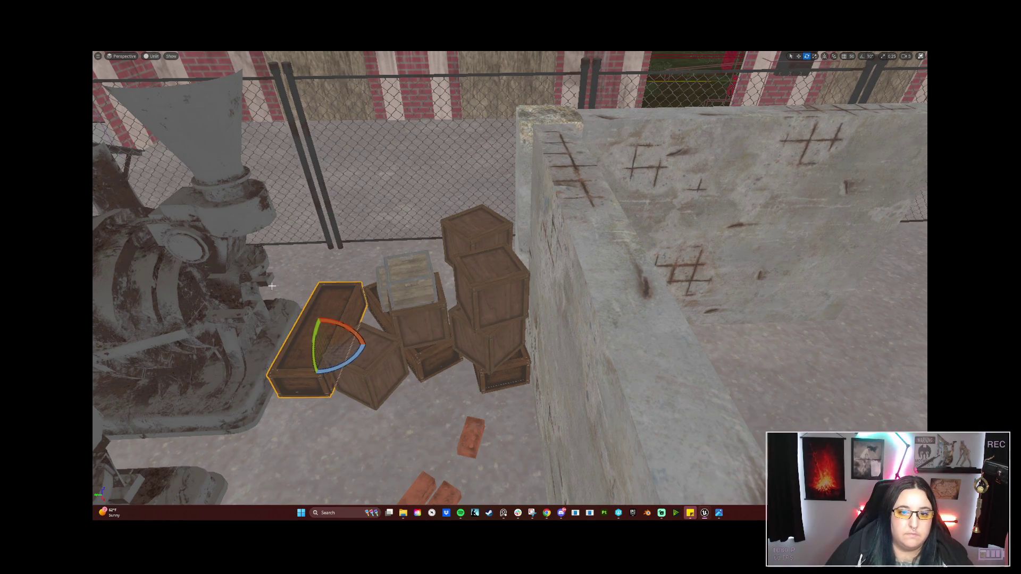
mouse_move(482, 368)
left_mouse_down()
mouse_move(463, 367)
mouse_move(526, 364)
mouse_move(505, 372)
mouse_move(457, 362)
mouse_move(360, 384)
mouse_move(417, 329)
left_mouse_up()
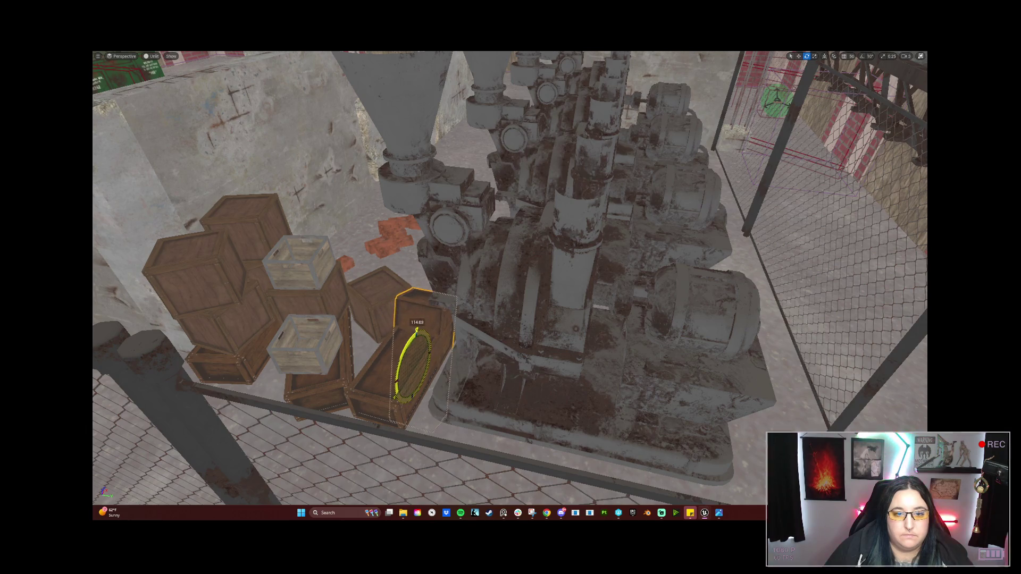
mouse_move(407, 387)
left_mouse_down()
mouse_move(401, 412)
mouse_move(459, 415)
left_mouse_up()
key("f")
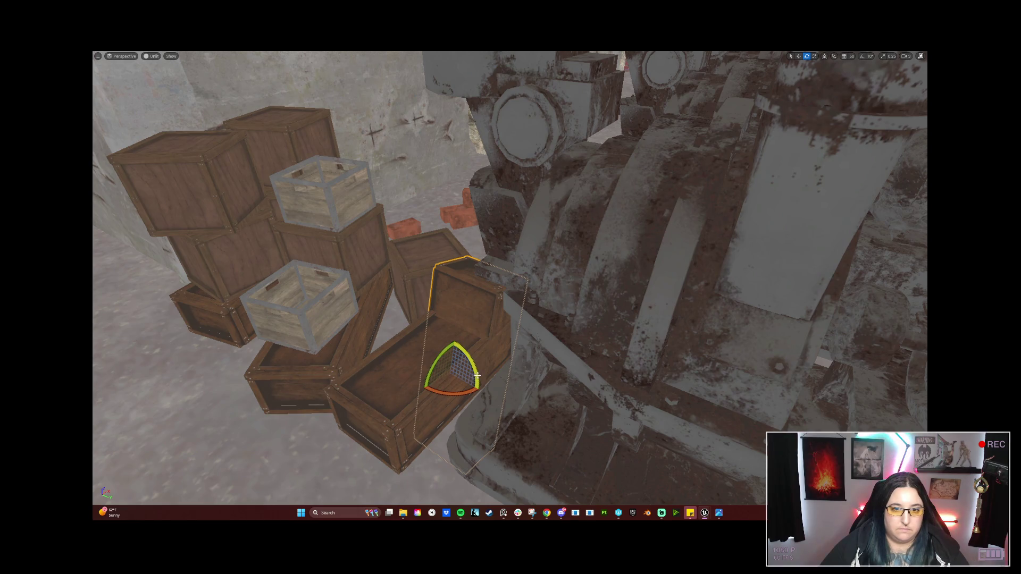
key("w")
left_click_drag(463, 367, 372, 407)
scroll(453, 393, "down", 5)
mouse_move(353, 325)
left_mouse_down()
mouse_move(362, 272)
mouse_move(377, 311)
mouse_move(366, 316)
mouse_move(409, 298)
mouse_move(391, 335)
left_mouse_up()
Move the long crate down-left out of the pile and nudge the coffin-shaped box down
left_click(396, 337)
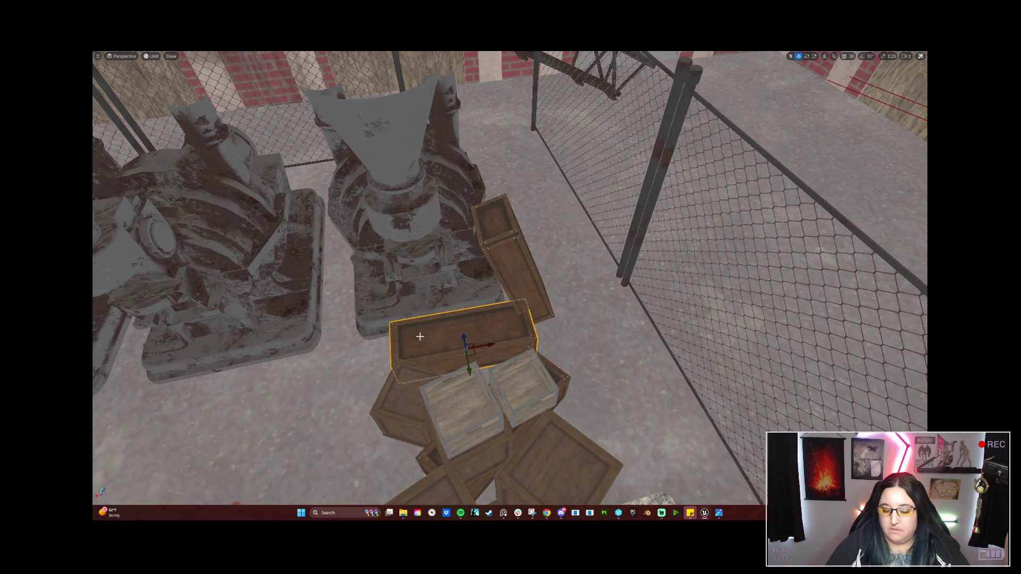
left_click_drag(482, 344, 375, 358)
left_click(528, 305)
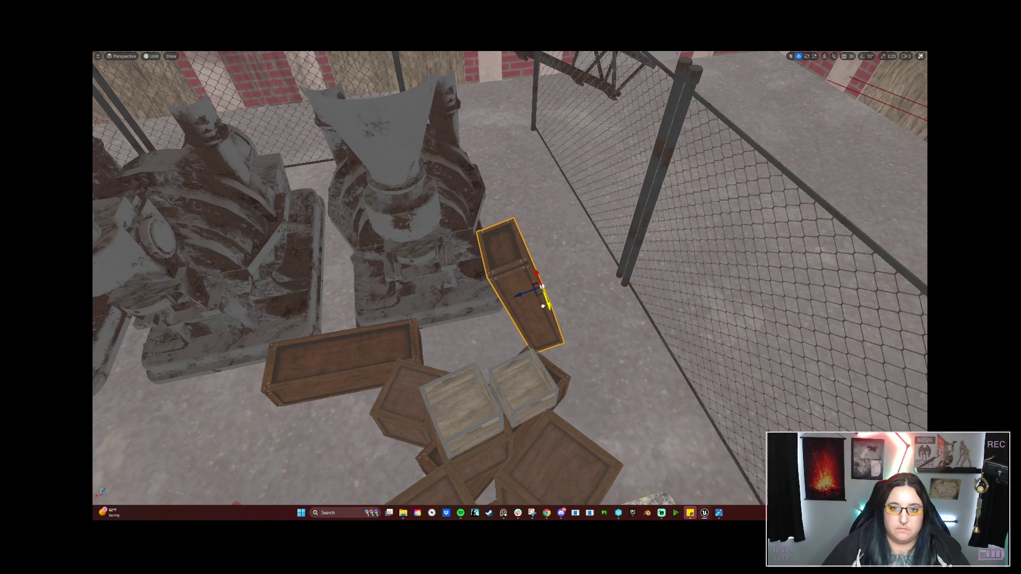
key("f")
mouse_move(529, 307)
left_mouse_down()
mouse_move(537, 329)
mouse_move(380, 398)
mouse_move(389, 325)
mouse_move(403, 309)
mouse_move(340, 277)
mouse_move(485, 333)
mouse_move(469, 338)
mouse_move(382, 308)
left_mouse_up()
Place a copy of the right-hand stacked crates lower left and turn the cube crate about its vertical axis
left_click(601, 371)
left_click(606, 335, "shift")
left_click(462, 326)
mouse_move(462, 326)
left_mouse_down()
mouse_move(727, 124)
mouse_move(707, 196)
mouse_move(670, 234)
left_mouse_up()
scroll(511, 276, "up", 3)
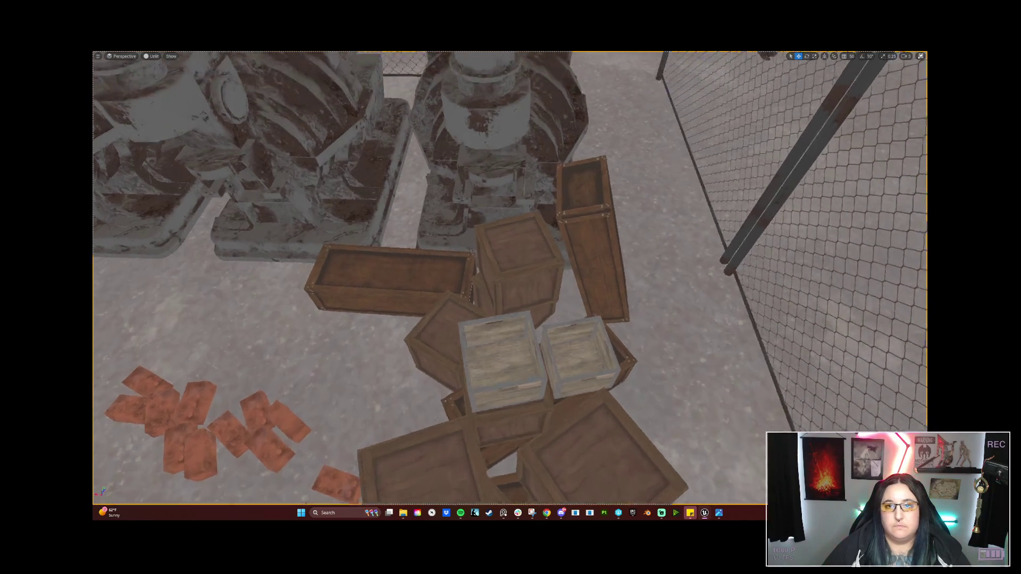
scroll(567, 252, "up", 3)
left_click(567, 252)
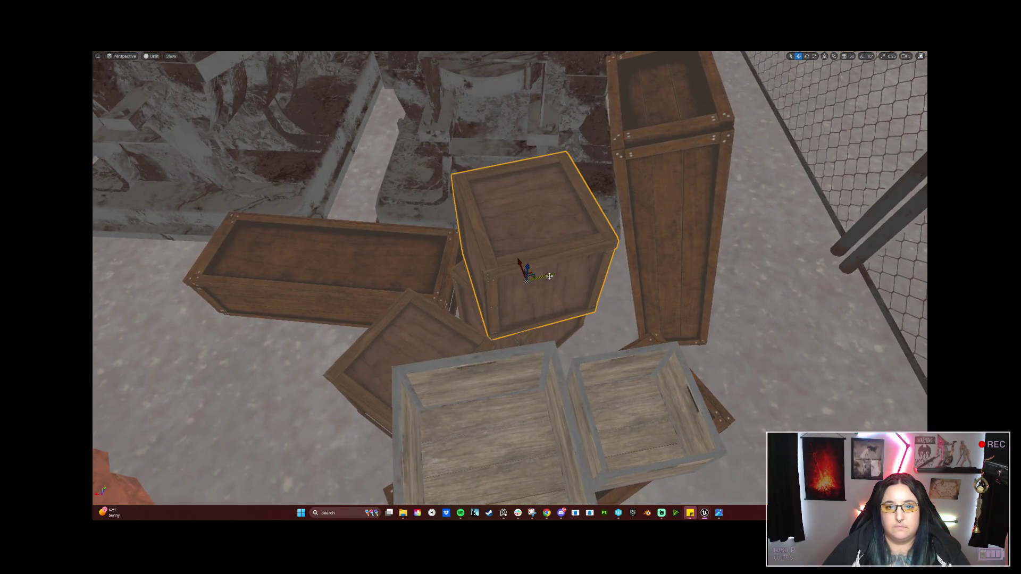
mouse_move(528, 297)
left_mouse_down()
mouse_move(529, 267)
mouse_move(547, 269)
mouse_move(527, 263)
left_mouse_up()
Rotate the two stacked crates about 43 degrees
key("w")
left_click(571, 324, "ctrl")
key("e")
mouse_move(559, 331)
left_mouse_down()
mouse_move(550, 319)
mouse_move(567, 307)
mouse_move(597, 334)
mouse_move(586, 334)
left_mouse_up()
scroll(614, 335, "up", 2)
Tilt the tall crate about 6.5 degrees
left_click(711, 264)
key("e")
mouse_move(753, 245)
left_mouse_down()
mouse_move(771, 241)
mouse_move(725, 274)
mouse_move(452, 258)
mouse_move(673, 255)
left_mouse_up()
key("w")
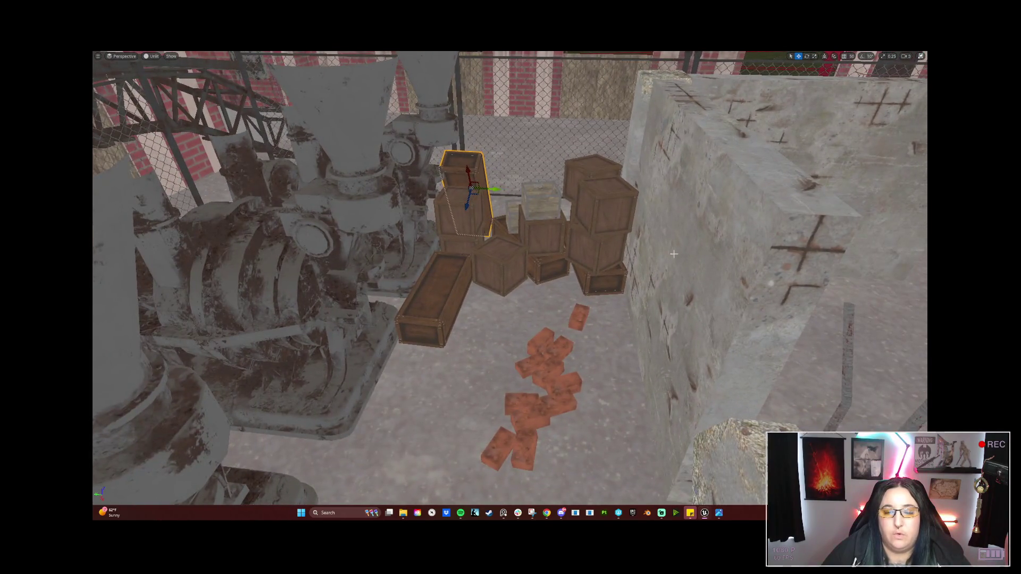
left_click_drag(655, 181, 528, 323)
left_click(548, 329)
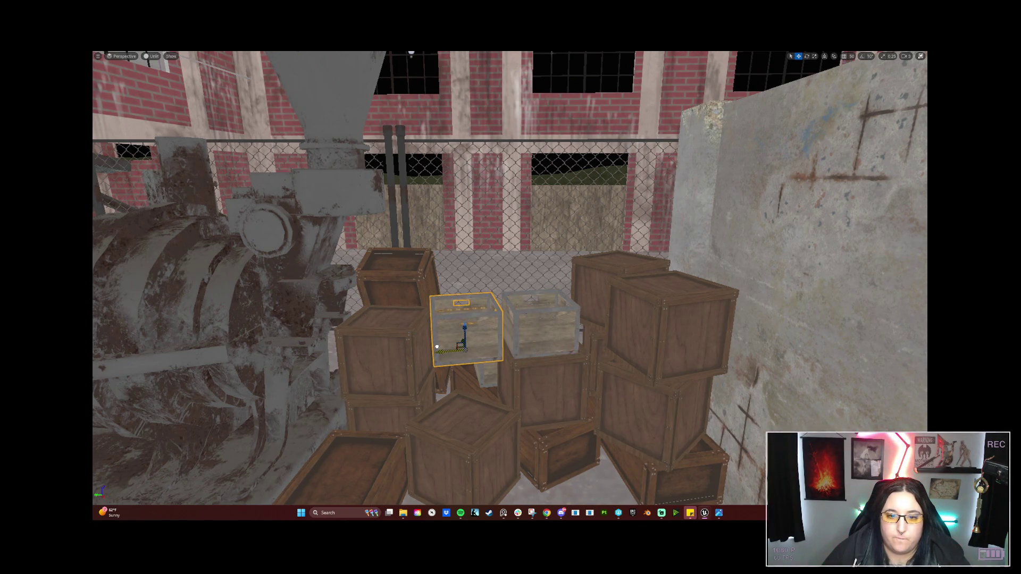
left_click_drag(466, 328, 465, 367)
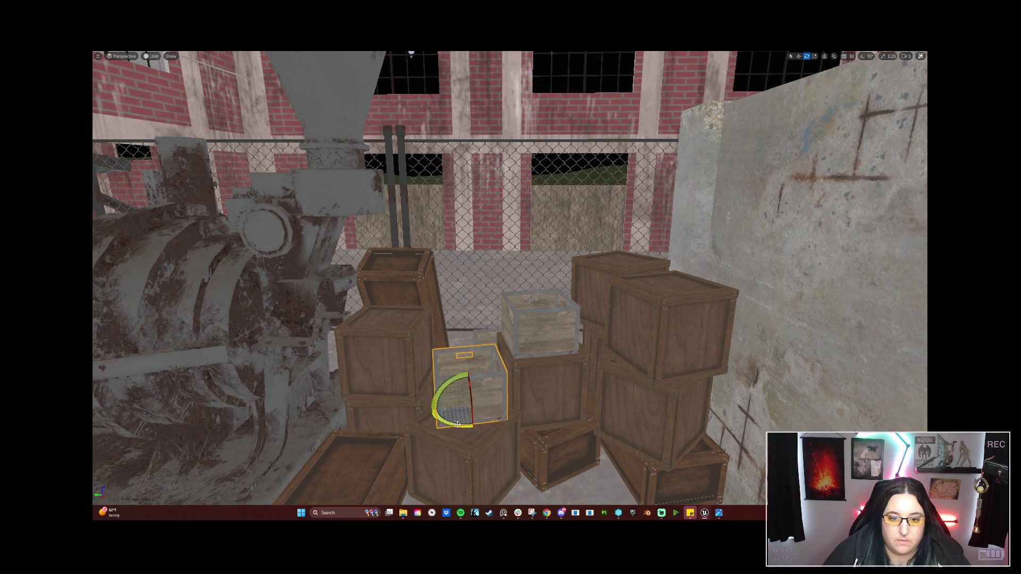
right_click(505, 269)
left_click(466, 394)
mouse_move(470, 394)
left_mouse_down()
mouse_move(478, 325)
mouse_move(505, 372)
mouse_move(521, 367)
left_mouse_up()
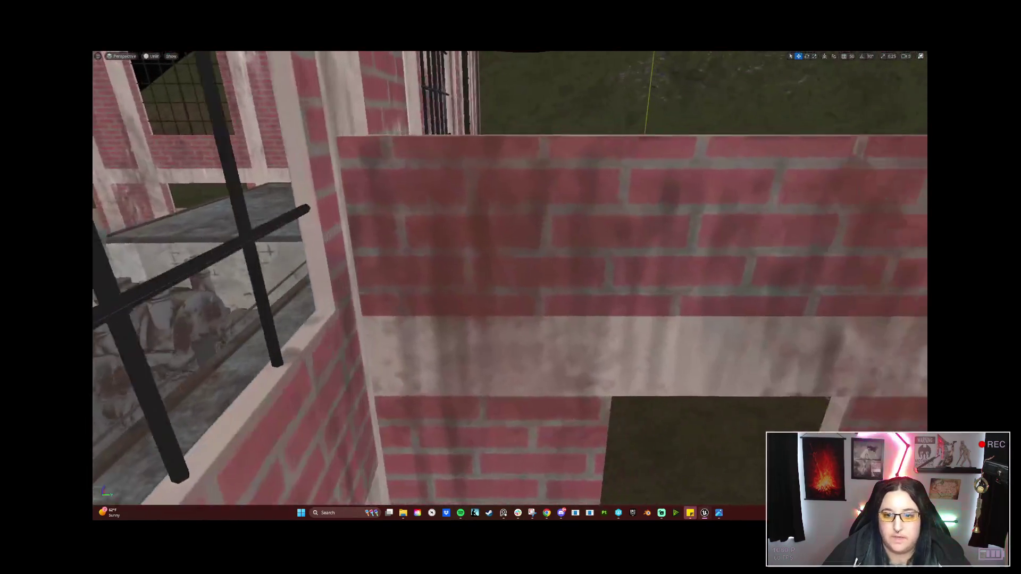
key("f")
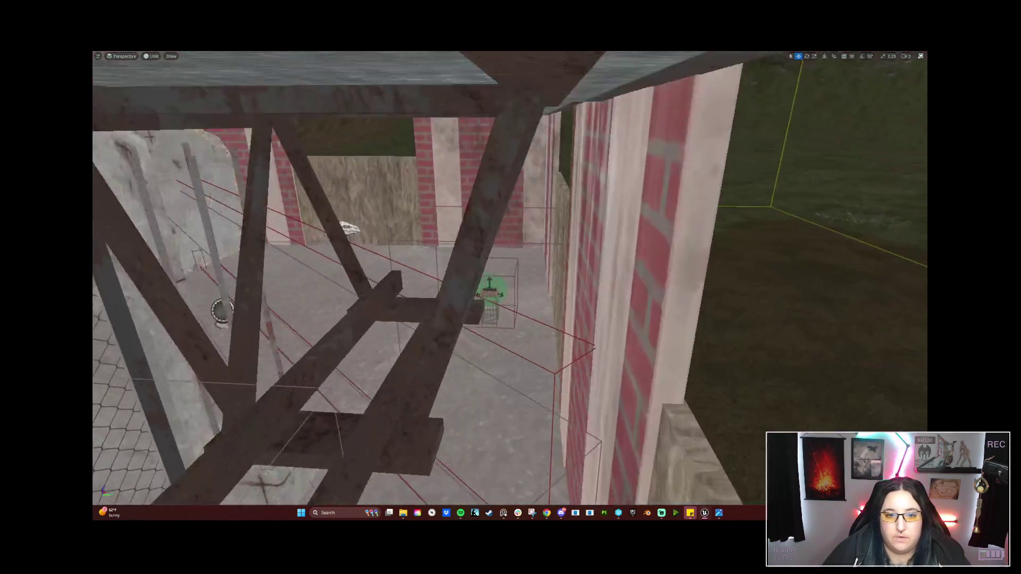
mouse_move(510, 276)
left_mouse_down()
mouse_move(486, 234)
mouse_move(383, 240)
mouse_move(431, 239)
mouse_move(434, 258)
left_mouse_up()
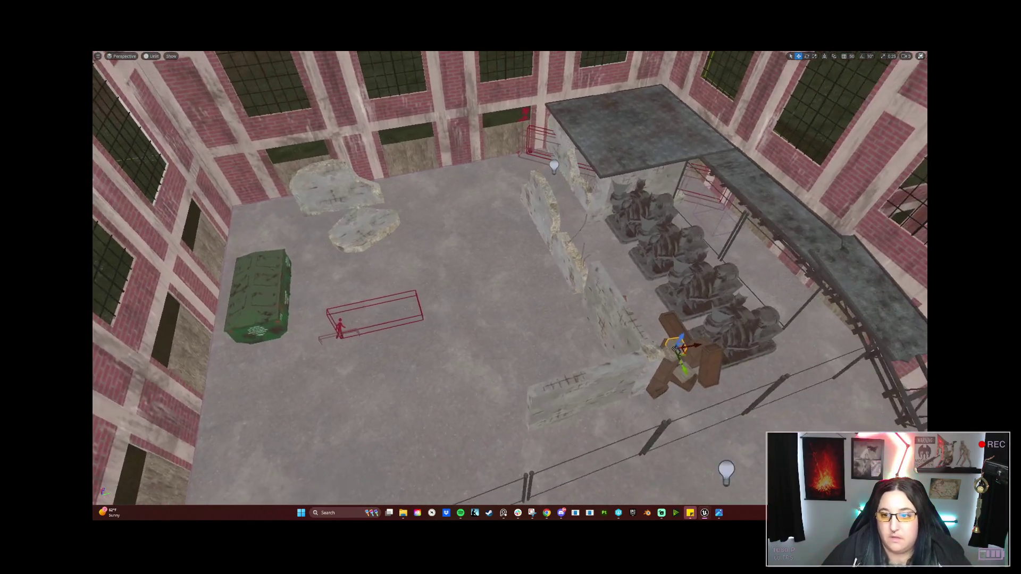
Slide the concrete wall slab near the crates left, then undo the move
left_click_drag(524, 410, 524, 410)
left_click_drag(576, 378, 576, 360)
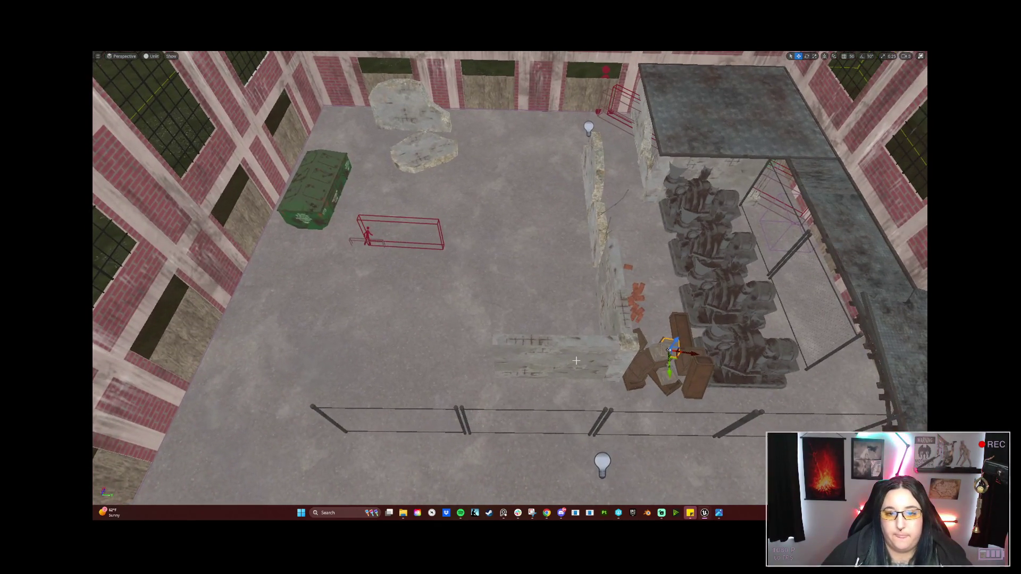
left_click(587, 354)
left_click_drag(582, 361, 515, 358)
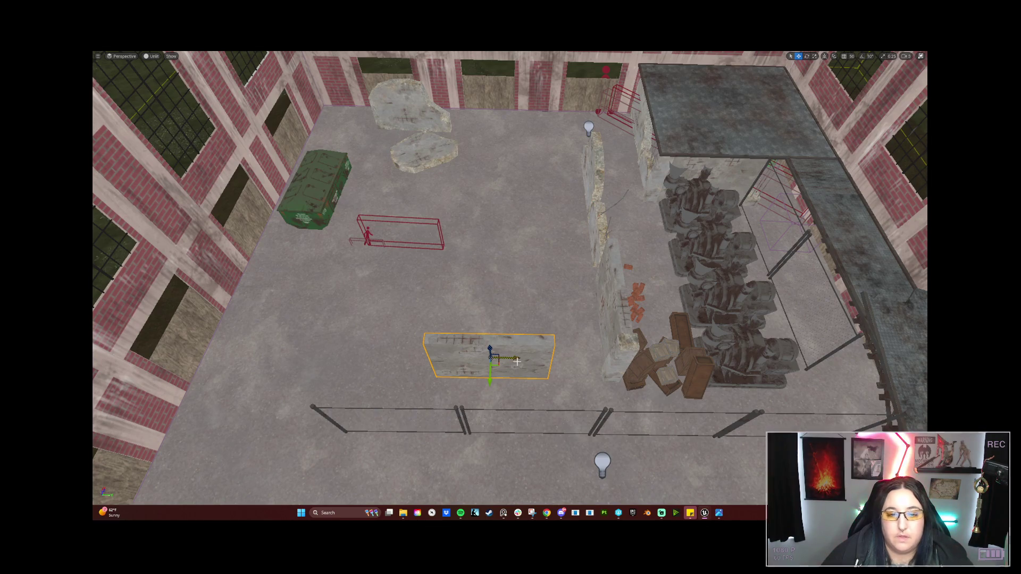
key("ctrl+z")
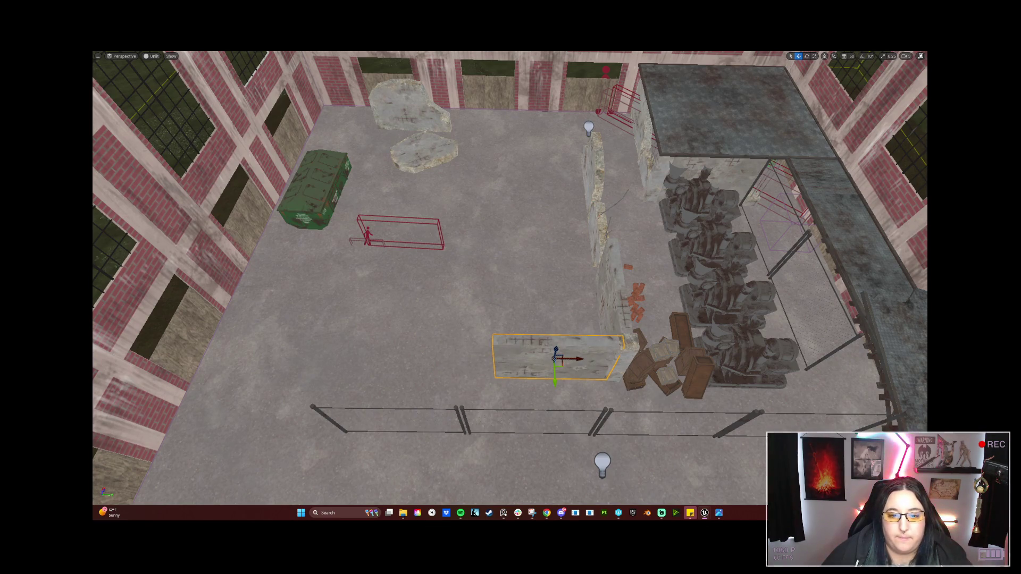
Delete the left fence section, confirming removal of the referenced fence group
left_click(452, 405)
key("Delete")
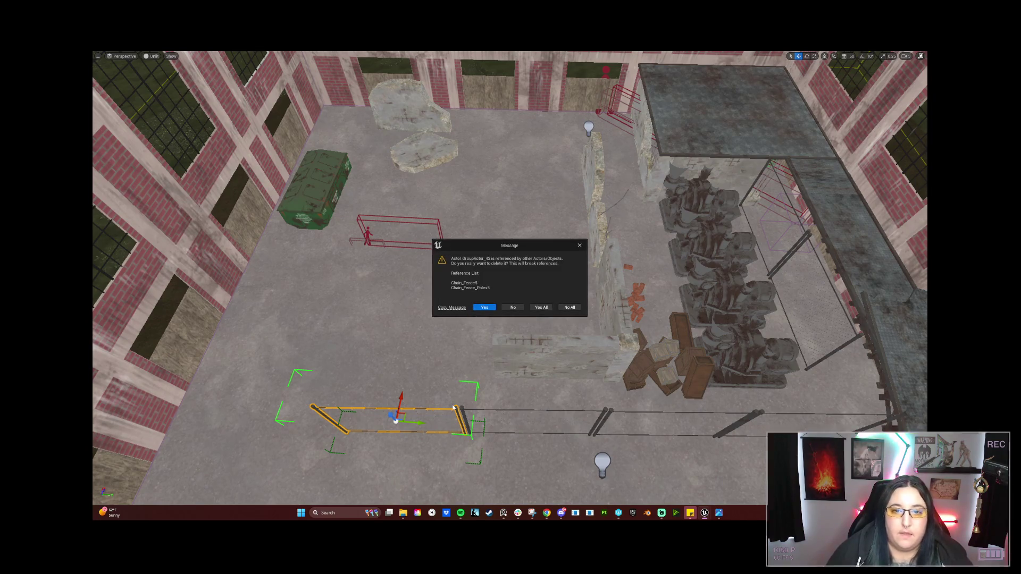
left_click(484, 307)
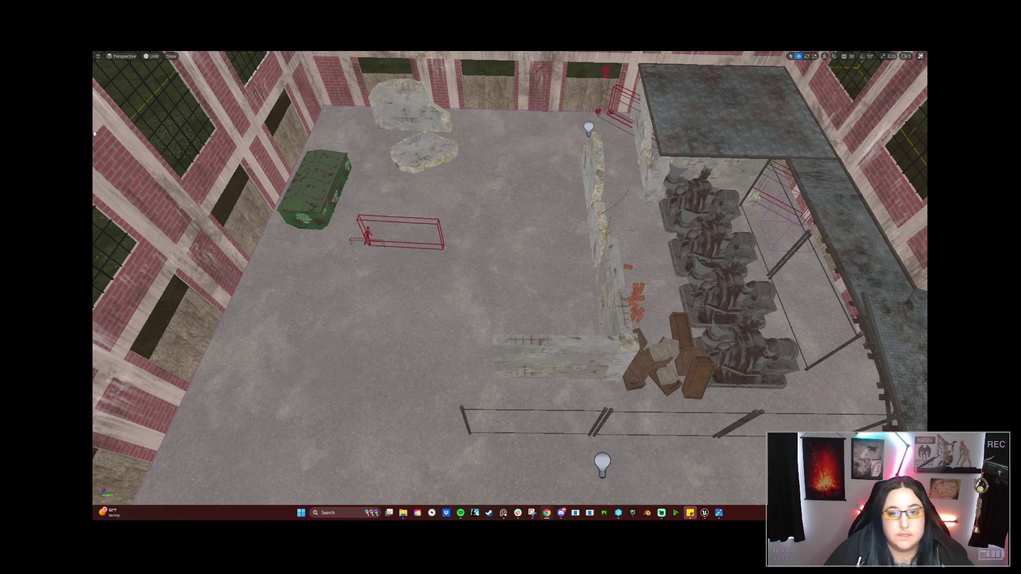
left_click(525, 343)
Move the wall piece down and right across the floor and turn it about -100°, then 150°
mouse_move(510, 276)
left_mouse_down()
mouse_move(478, 276)
mouse_move(372, 239)
left_mouse_up()
mouse_move(453, 354)
left_mouse_down()
mouse_move(441, 348)
mouse_move(453, 353)
left_mouse_up()
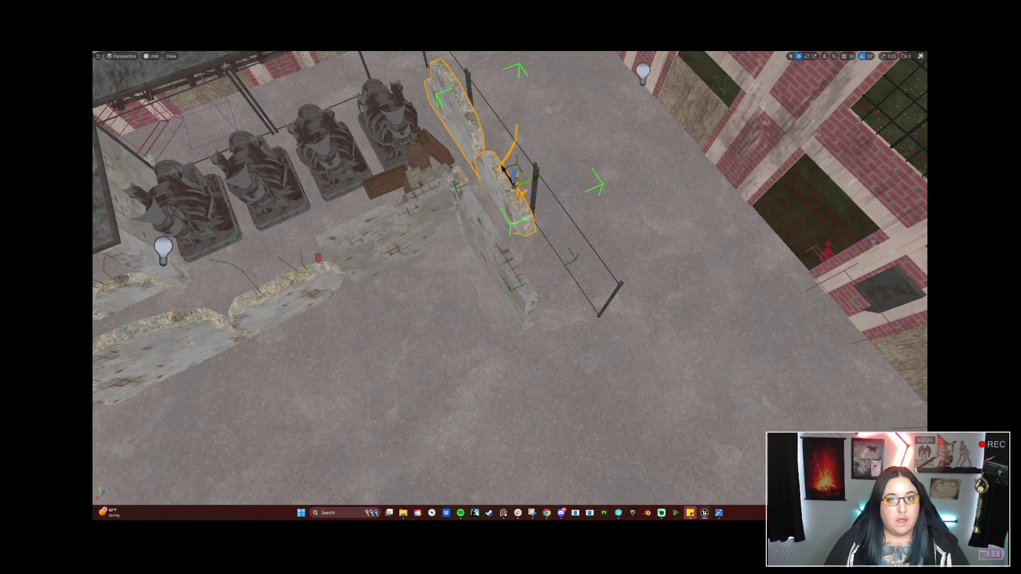
mouse_move(510, 183)
left_mouse_down()
mouse_move(518, 213)
mouse_move(676, 437)
mouse_move(532, 350)
left_mouse_up()
key("e")
left_click_drag(519, 288, 558, 274)
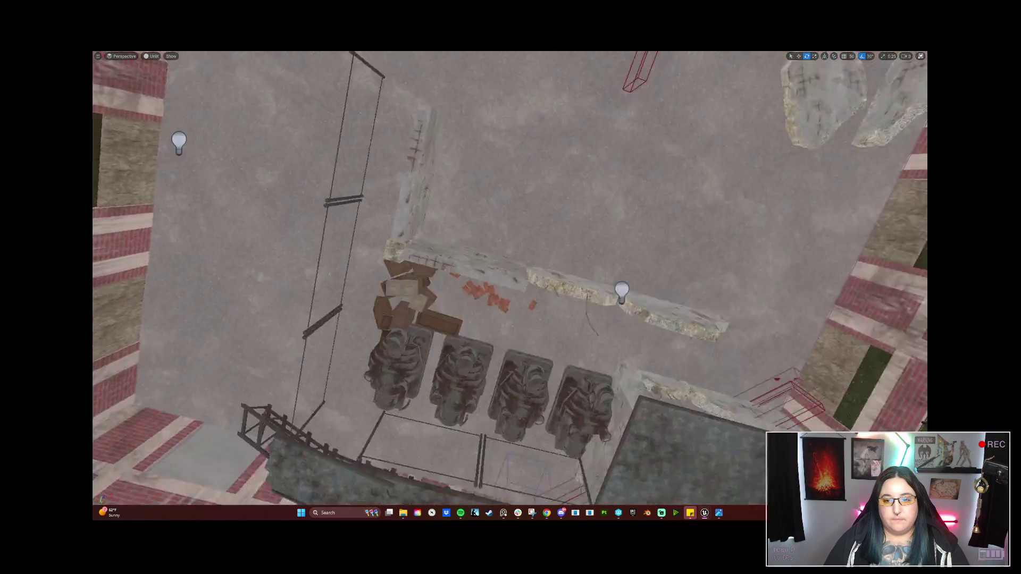
mouse_move(558, 318)
left_mouse_down()
mouse_move(510, 362)
mouse_move(414, 270)
left_mouse_up()
mouse_move(319, 219)
left_mouse_down()
mouse_move(282, 239)
mouse_move(250, 240)
mouse_move(248, 215)
mouse_move(400, 216)
mouse_move(610, 178)
mouse_move(597, 180)
mouse_move(587, 229)
mouse_move(538, 268)
mouse_move(557, 218)
left_mouse_up()
Turn the left slab 90° about its vertical axis
key("w")
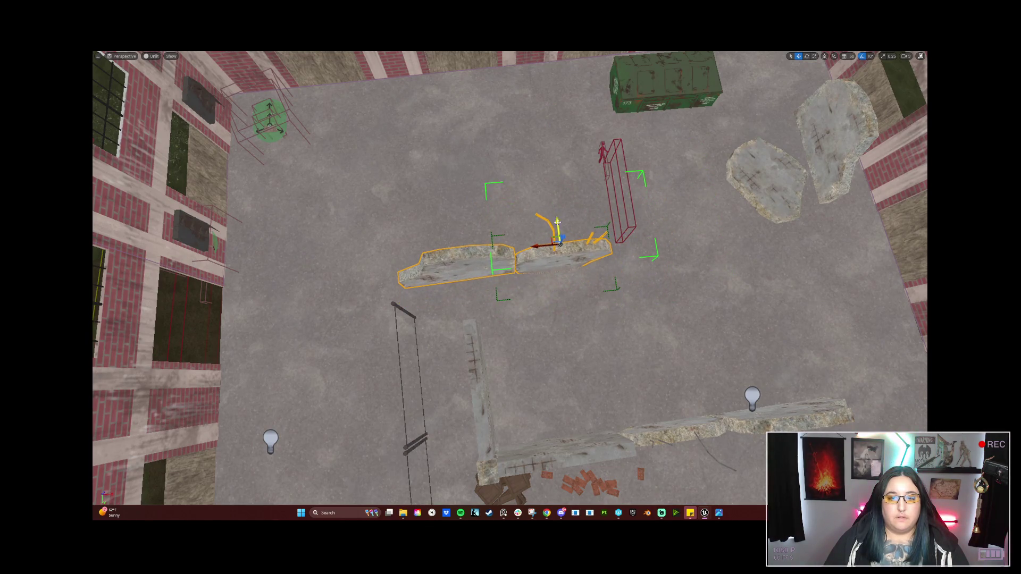
scroll(557, 218, "down", 3)
scroll(557, 219, "up", 5)
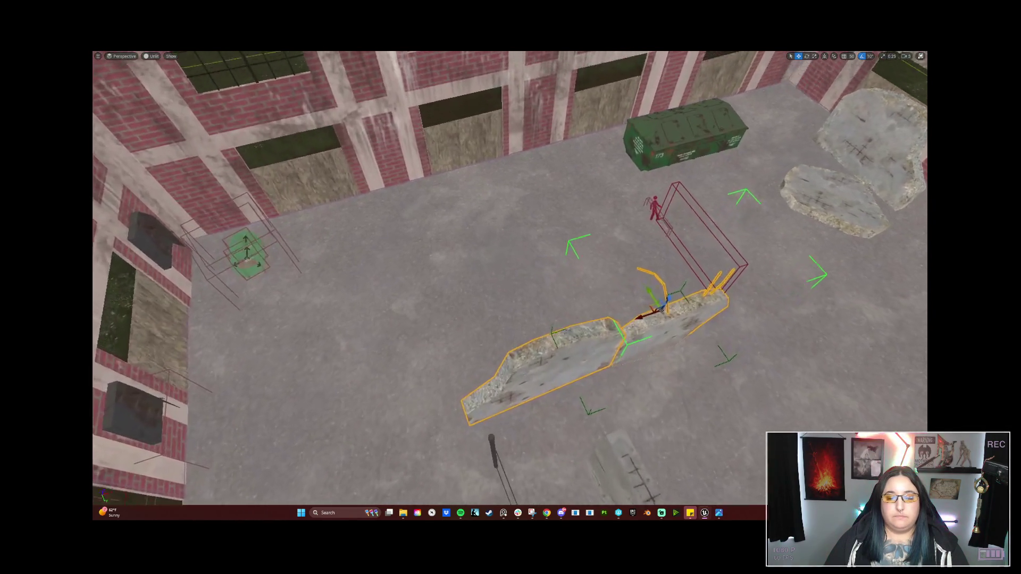
scroll(510, 276, "up", 5)
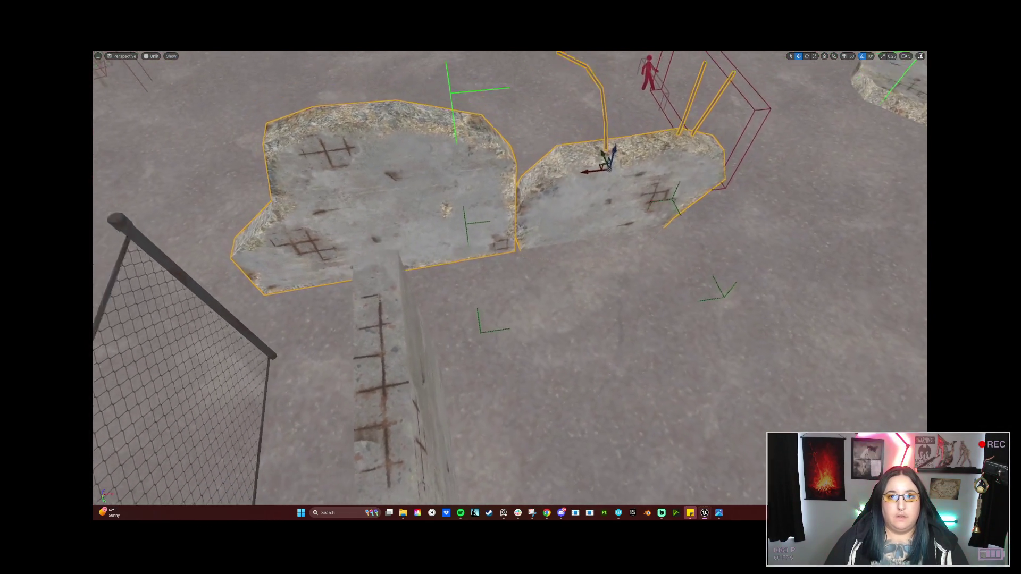
scroll(590, 277, "down", 5)
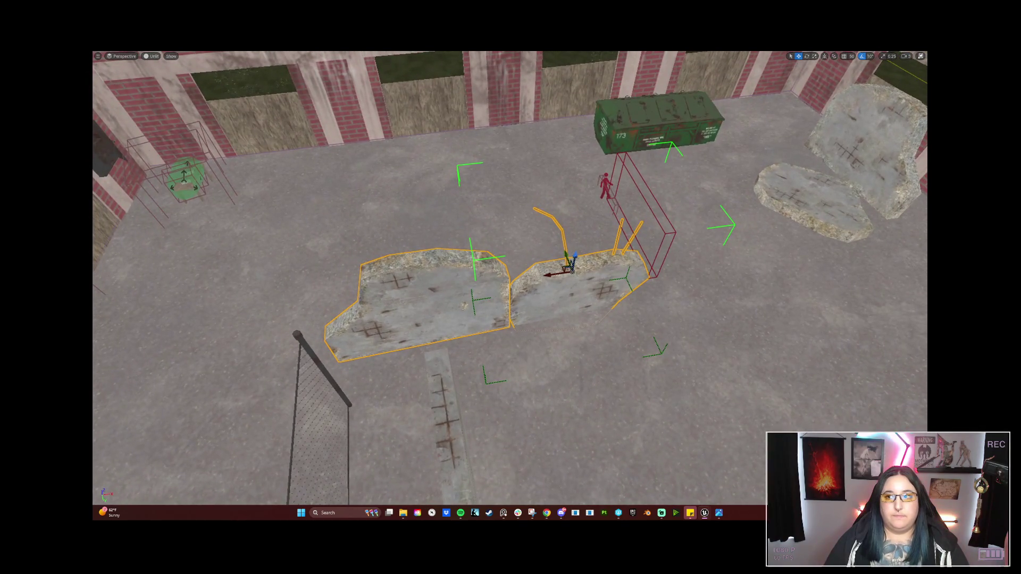
scroll(565, 311, "down", 3)
scroll(531, 316, "up", 4)
scroll(496, 321, "up", 3)
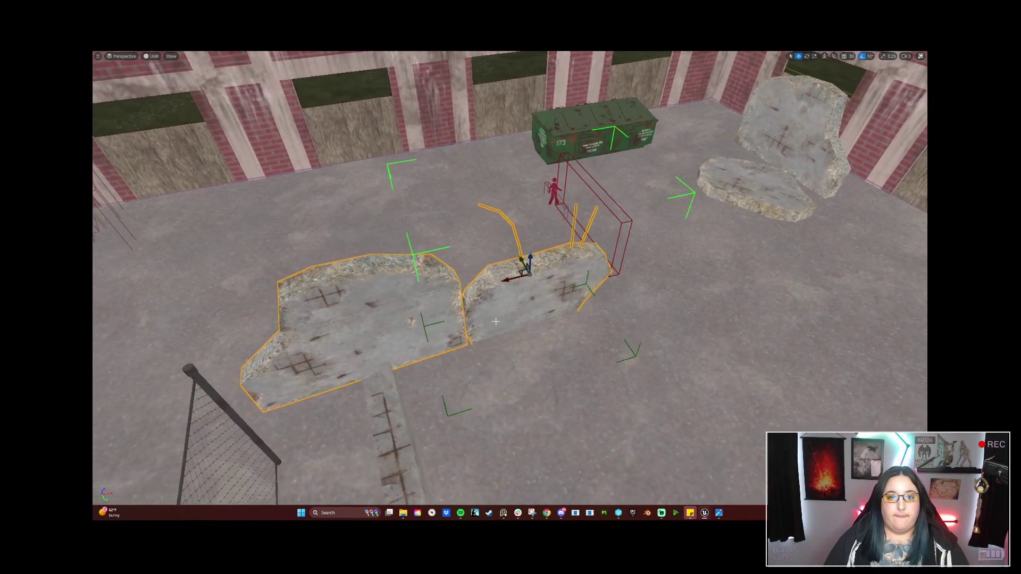
left_click(402, 296)
key("e")
mouse_move(376, 335)
left_mouse_down()
mouse_move(383, 356)
mouse_move(367, 341)
mouse_move(343, 346)
mouse_move(407, 336)
mouse_move(372, 341)
mouse_move(367, 324)
left_mouse_up()
Move the slab left and toward the front, then rotate it about its vertical axis
mouse_move(440, 316)
left_mouse_down()
mouse_move(366, 293)
mouse_move(301, 343)
mouse_move(229, 325)
mouse_move(344, 360)
left_mouse_up()
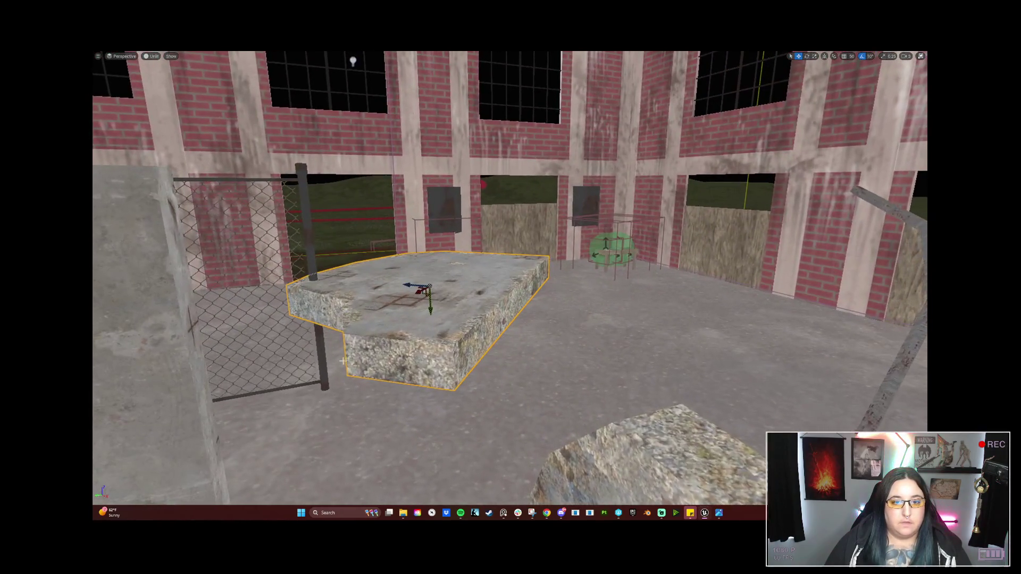
mouse_move(430, 311)
left_mouse_down()
mouse_move(432, 390)
mouse_move(446, 388)
mouse_move(423, 322)
mouse_move(497, 279)
mouse_move(530, 346)
mouse_move(460, 433)
left_mouse_up()
mouse_move(527, 400)
left_mouse_down()
mouse_move(518, 383)
mouse_move(383, 396)
mouse_move(604, 303)
mouse_move(661, 292)
left_mouse_up()
key("w")
Tip the rebar slab -90° to lie flat, spin it to 130° and slide it left
left_click(382, 396)
key("e")
mouse_move(651, 349)
left_mouse_down()
mouse_move(564, 353)
mouse_move(604, 298)
left_mouse_up()
left_click_drag(559, 335, 540, 317)
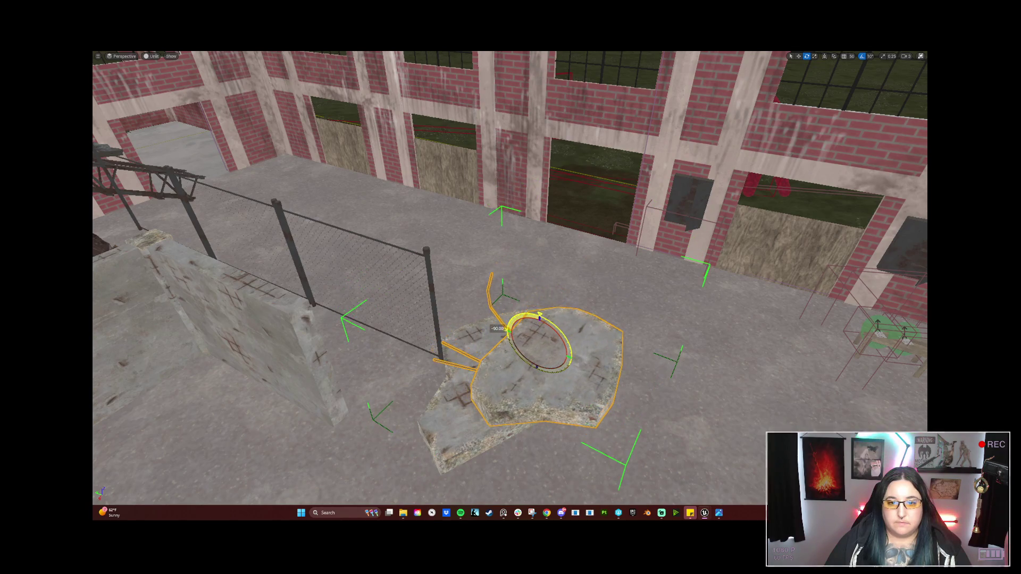
left_click_drag(542, 369, 619, 369)
mouse_move(512, 349)
left_mouse_down()
mouse_move(503, 356)
mouse_move(495, 319)
mouse_move(478, 356)
left_mouse_up()
left_click_drag(535, 329, 536, 330)
Rotate the scattered bricks group about 30° and move it up beside the rock slab
left_click(544, 312)
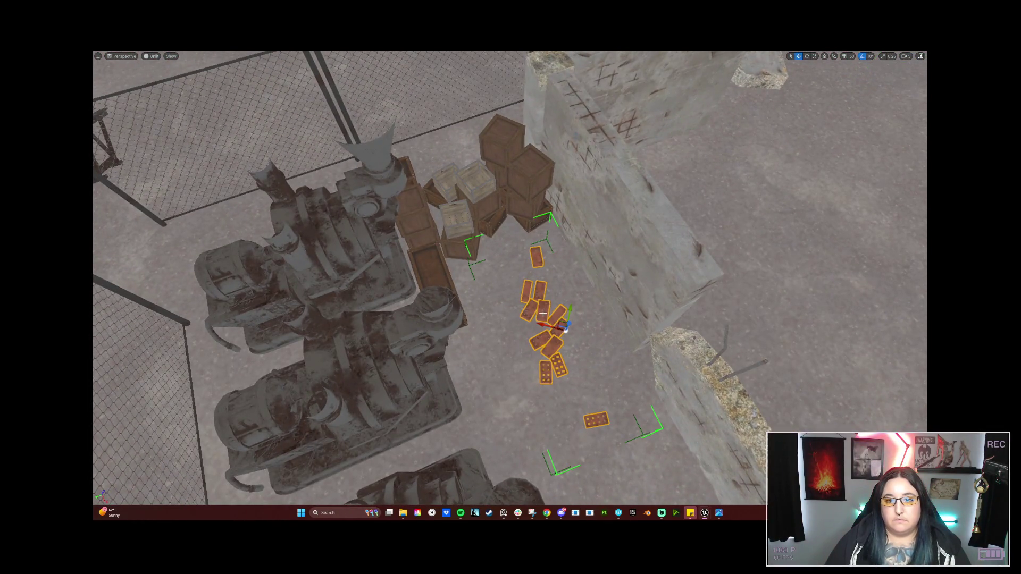
left_click_drag(847, 227, 843, 233)
key("f")
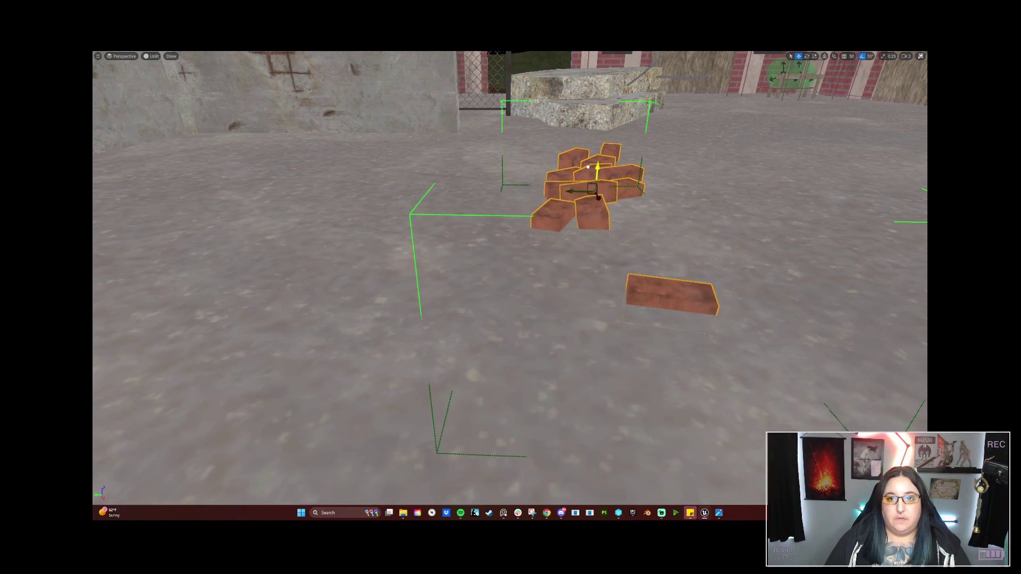
left_click_drag(588, 168, 582, 213)
mouse_move(460, 248)
left_mouse_down()
mouse_move(460, 277)
mouse_move(442, 297)
left_mouse_up()
key("e")
key("w")
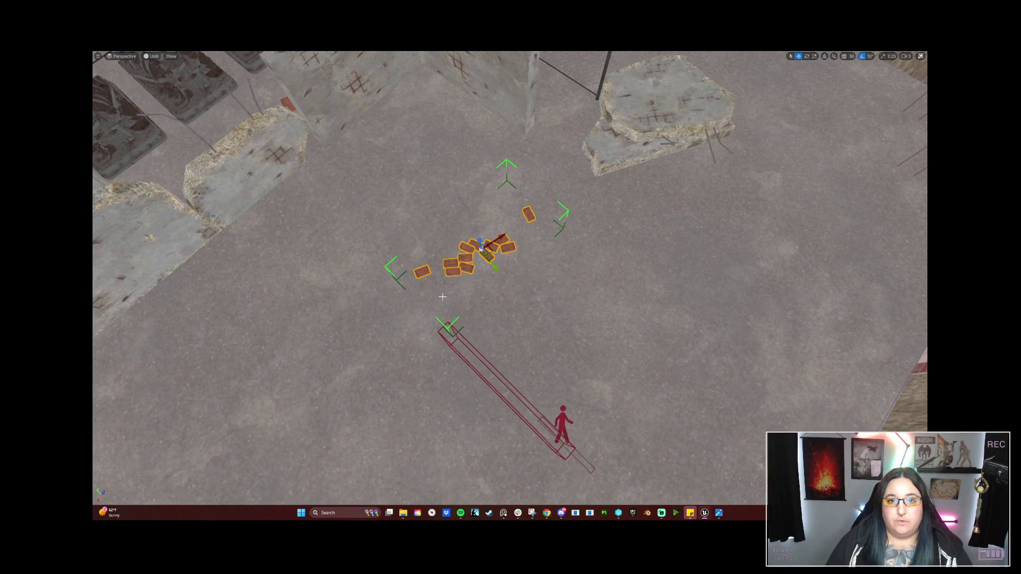
mouse_move(488, 248)
left_mouse_down()
mouse_move(646, 184)
mouse_move(607, 162)
left_mouse_up()
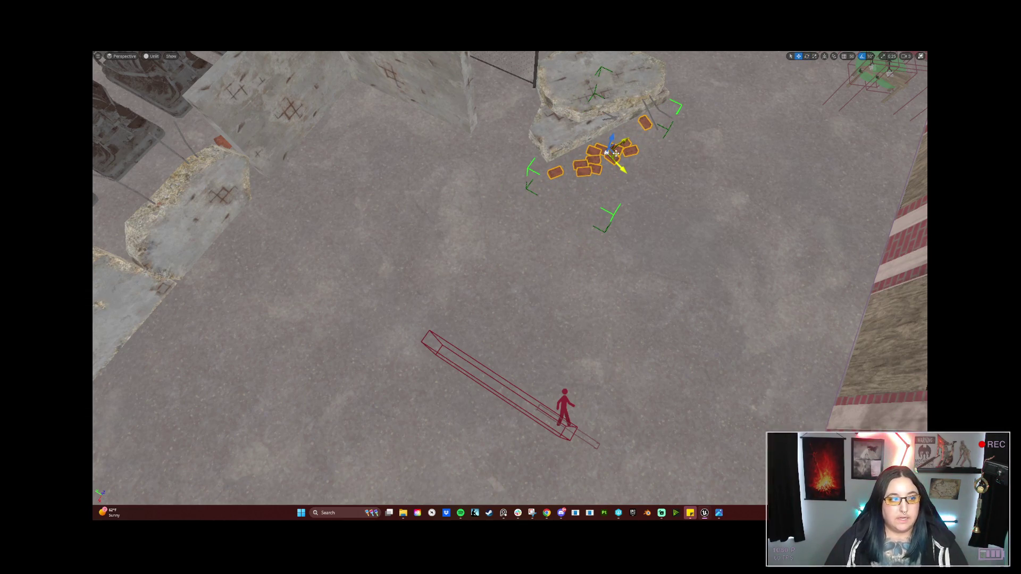
mouse_move(614, 165)
left_mouse_down()
mouse_move(611, 175)
mouse_move(601, 152)
mouse_move(478, 157)
mouse_move(481, 181)
mouse_move(473, 165)
mouse_move(446, 160)
mouse_move(450, 170)
mouse_move(468, 160)
mouse_move(585, 175)
left_mouse_up()
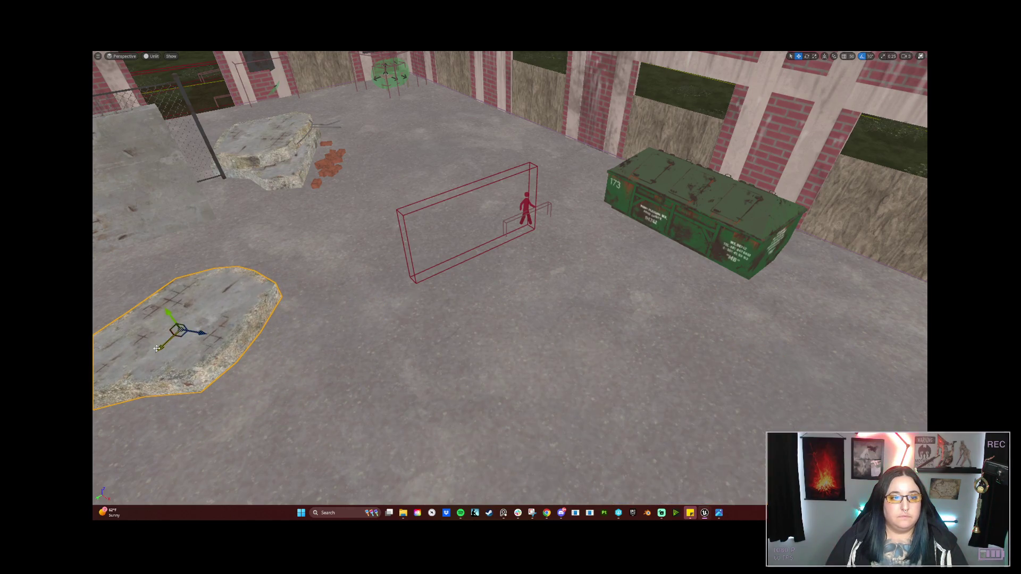
Move the slab under the fence and tuck it under the other slab, undoing a 40° tilt
mouse_move(262, 188)
left_mouse_down()
mouse_move(255, 181)
mouse_move(318, 175)
mouse_move(266, 202)
left_mouse_up()
mouse_move(423, 381)
left_mouse_down()
mouse_move(420, 372)
mouse_move(423, 381)
left_mouse_up()
mouse_move(546, 492)
left_mouse_down()
mouse_move(396, 382)
mouse_move(358, 330)
left_mouse_up()
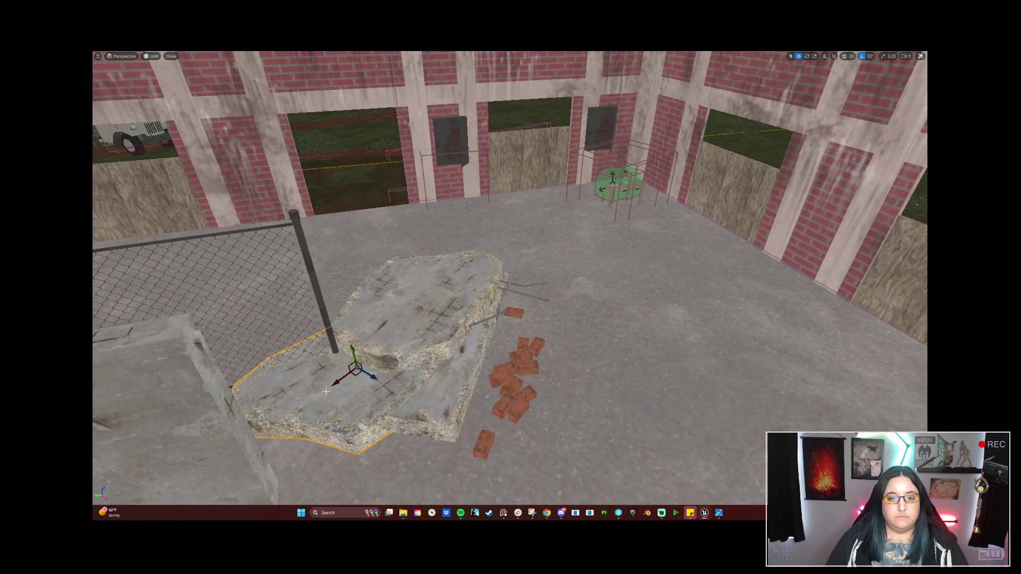
mouse_move(334, 383)
left_mouse_down()
mouse_move(381, 337)
mouse_move(405, 287)
mouse_move(403, 243)
left_mouse_up()
scroll(405, 279, "up", 3)
key("e")
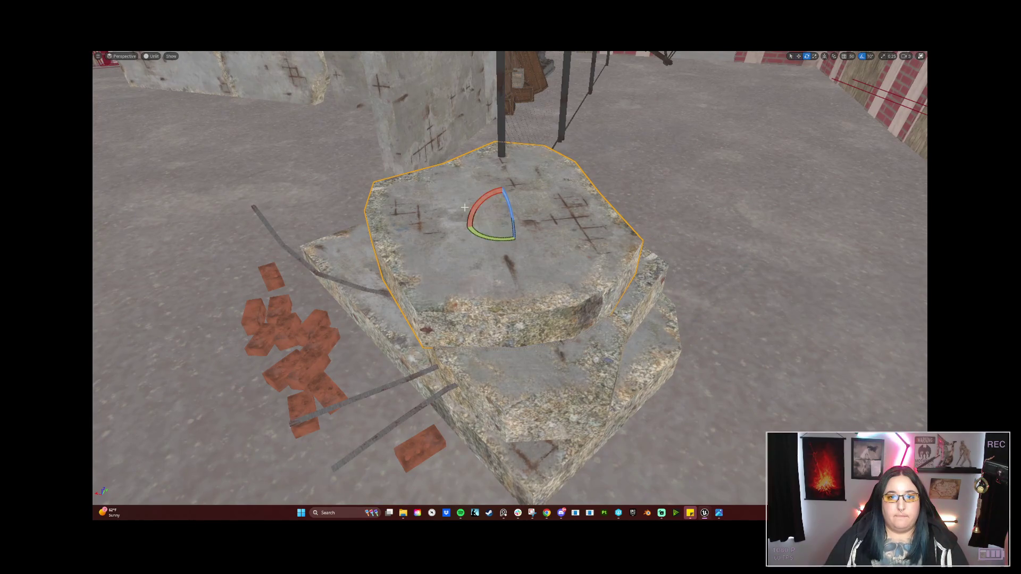
mouse_move(474, 209)
left_mouse_down()
mouse_move(461, 234)
mouse_move(484, 211)
left_mouse_up()
key("w")
key("ctrl+z")
Shift the slab up and to the right onto the stacked slabs
mouse_move(530, 271)
left_mouse_down()
mouse_move(458, 237)
mouse_move(569, 255)
left_mouse_up()
mouse_move(485, 243)
left_mouse_down()
mouse_move(498, 232)
mouse_move(495, 123)
left_mouse_up()
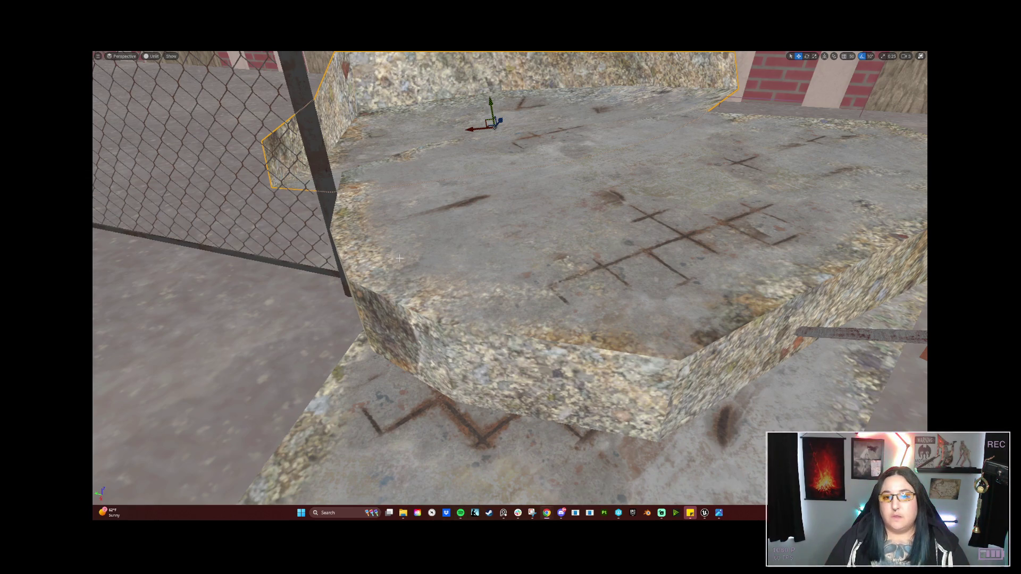
mouse_move(619, 269)
left_mouse_down()
mouse_move(612, 213)
mouse_move(569, 234)
mouse_move(484, 315)
mouse_move(422, 333)
left_mouse_up()
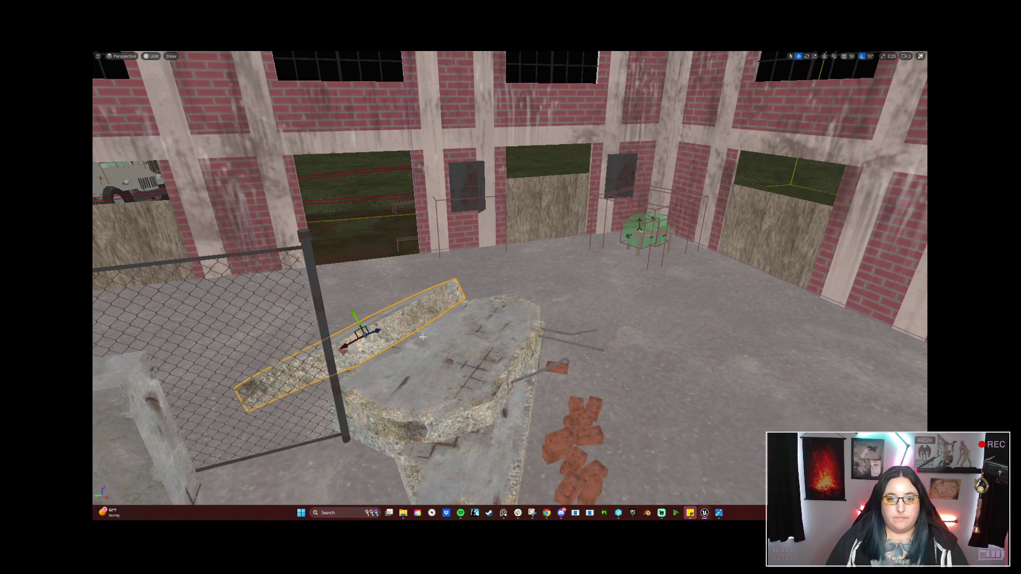
mouse_move(376, 330)
left_mouse_down()
mouse_move(441, 316)
mouse_move(453, 335)
left_mouse_up()
Orbit around the stacked slabs, fence and machinery to inspect the slab's placement
mouse_move(430, 290)
left_mouse_down()
mouse_move(393, 261)
mouse_move(441, 211)
mouse_move(372, 212)
mouse_move(441, 202)
mouse_move(550, 214)
mouse_move(550, 266)
mouse_move(511, 298)
mouse_move(494, 367)
mouse_move(506, 219)
left_mouse_up()
key("w")
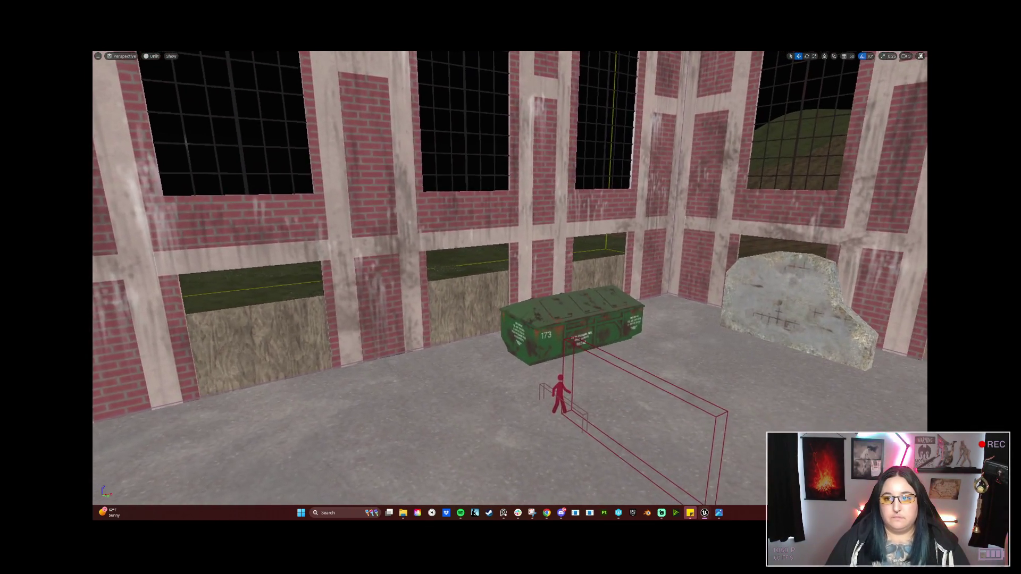
mouse_move(506, 219)
left_mouse_down()
mouse_move(611, 223)
mouse_move(564, 298)
left_mouse_up()
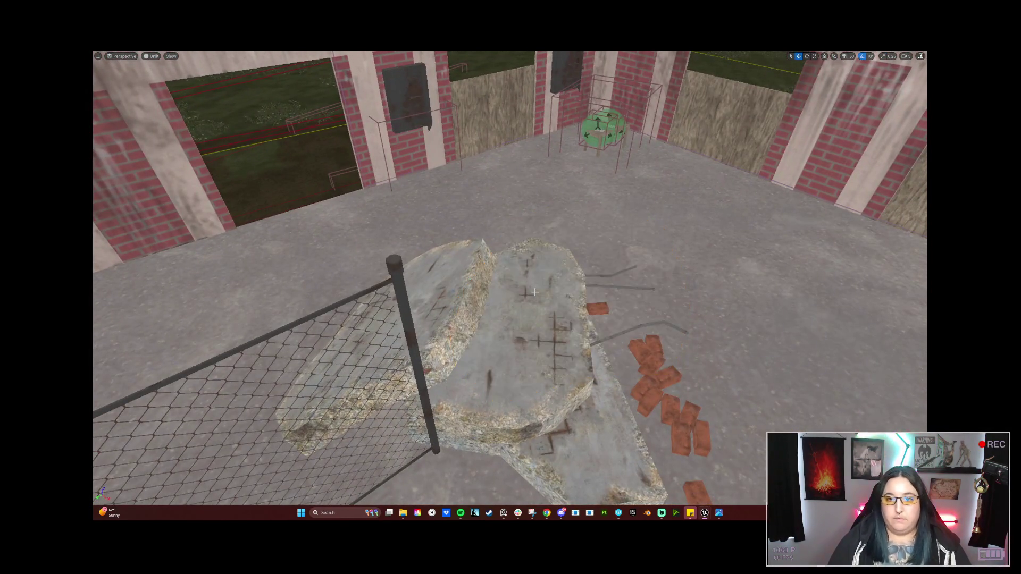
mouse_move(563, 298)
left_mouse_down()
mouse_move(500, 266)
mouse_move(531, 255)
mouse_move(476, 336)
mouse_move(436, 284)
left_mouse_up()
mouse_move(528, 236)
left_mouse_down()
mouse_move(521, 242)
mouse_move(528, 236)
left_mouse_up()
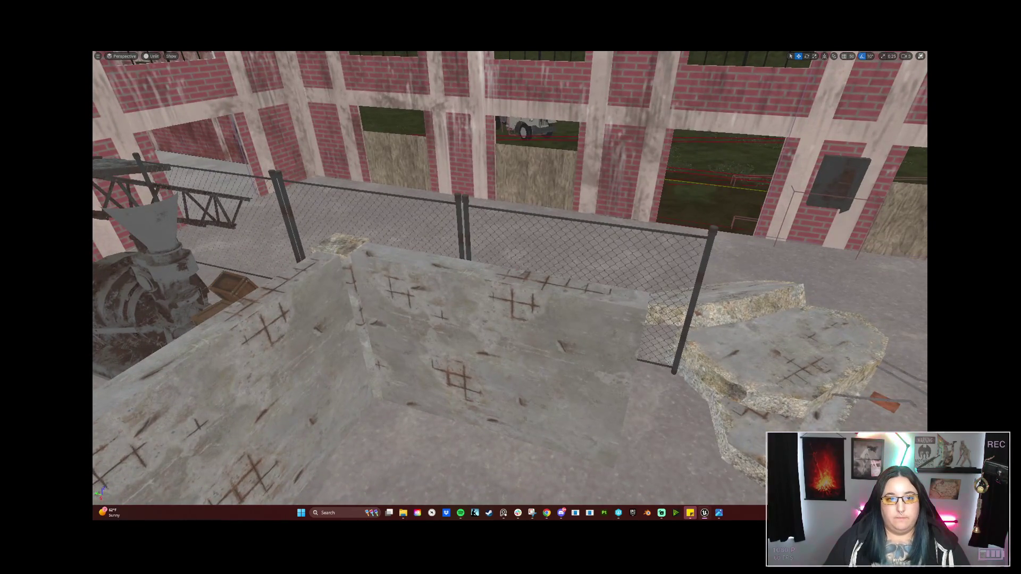
mouse_move(350, 371)
left_mouse_down()
mouse_move(672, 431)
mouse_move(553, 407)
left_mouse_up()
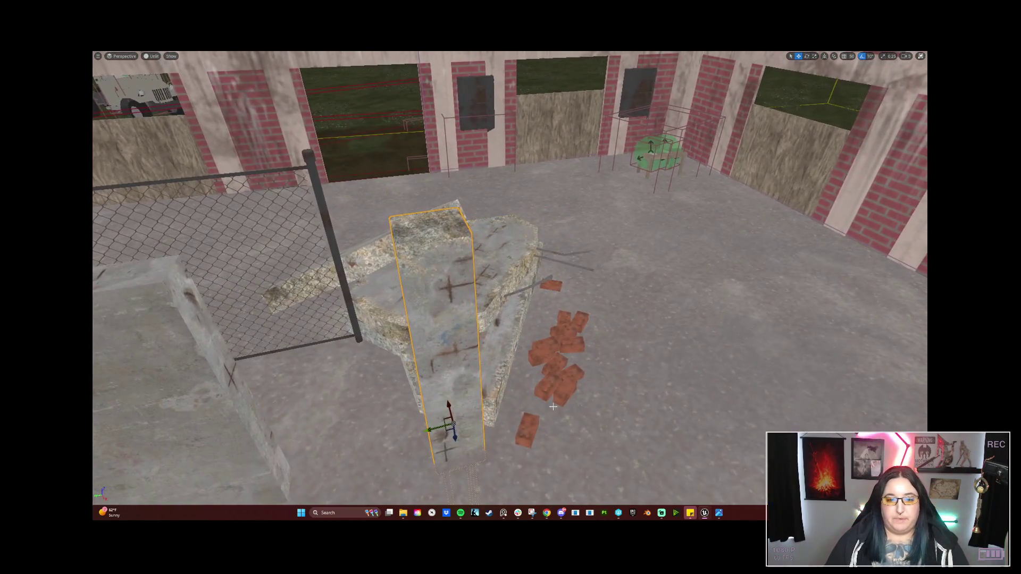
Restore the editor panels and rotate the rebar beam about 100° to lie flat
key("e")
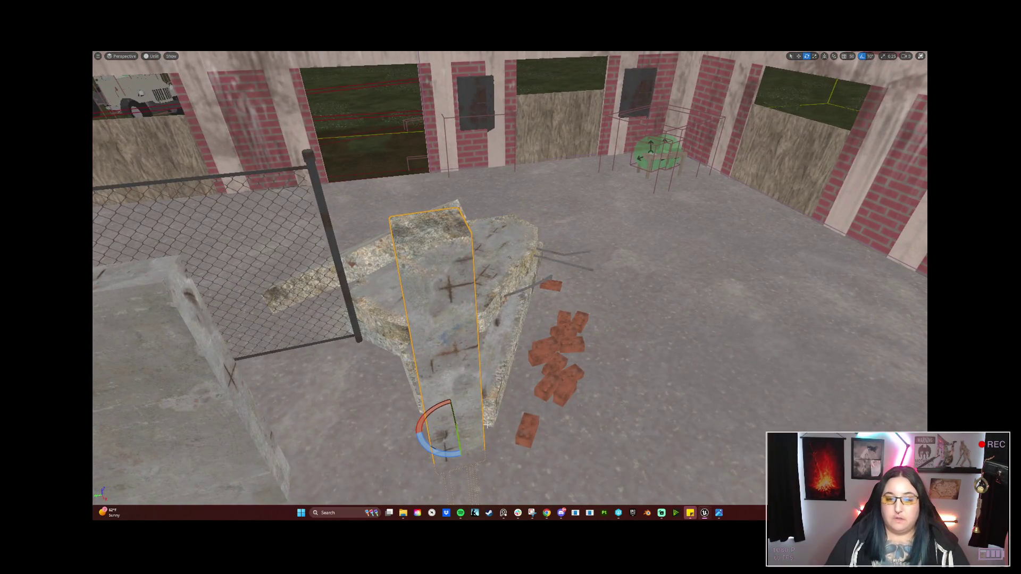
key("F11")
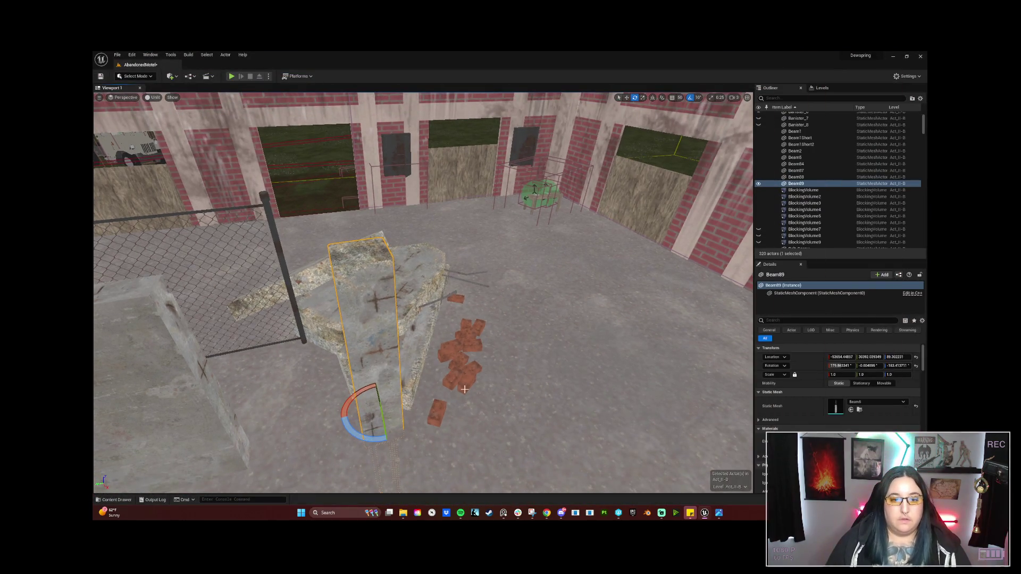
left_click_drag(753, 254, 854, 253)
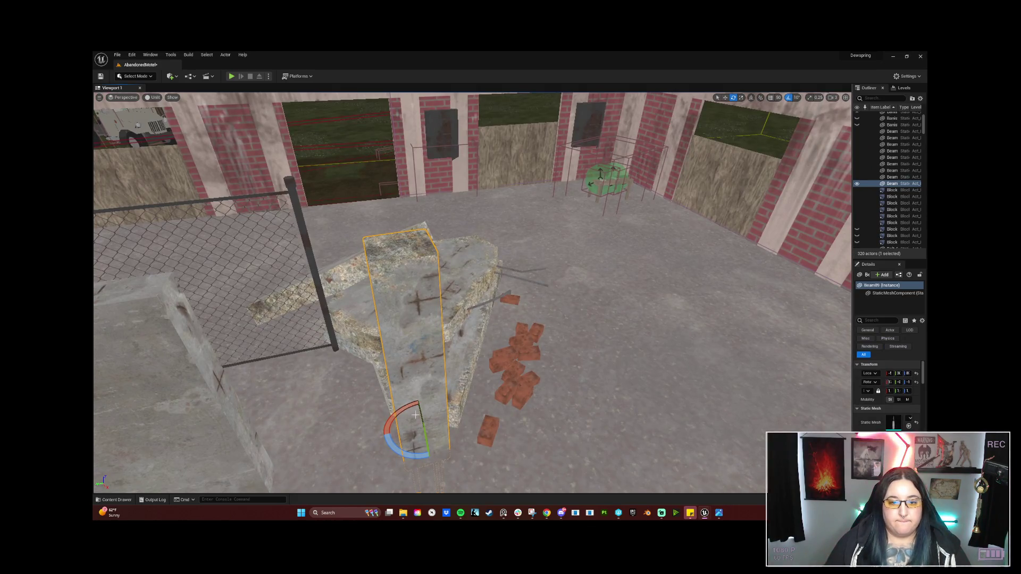
mouse_move(423, 424)
left_mouse_down()
mouse_move(425, 458)
mouse_move(452, 431)
left_mouse_up()
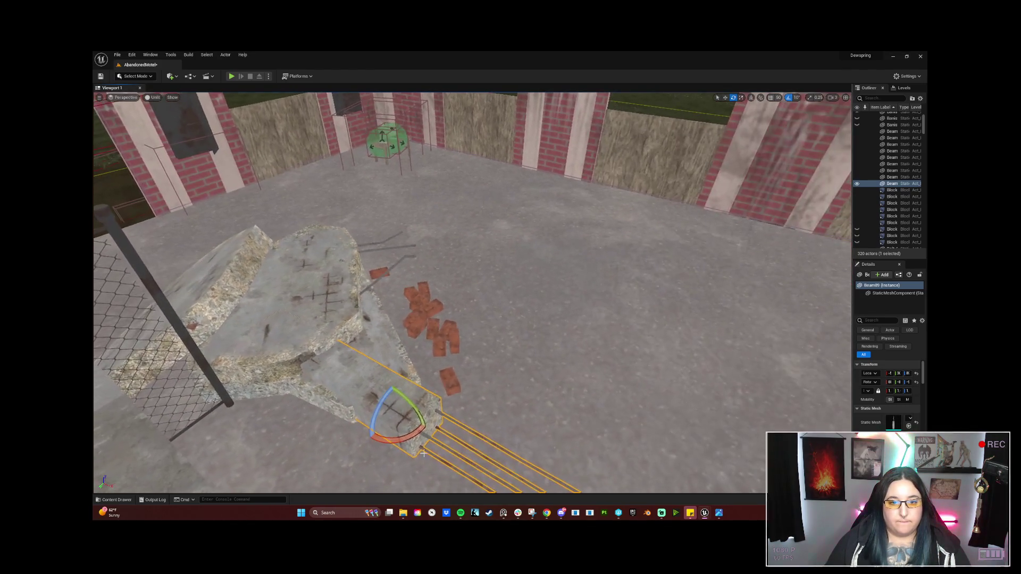
left_click_drag(493, 304, 446, 307)
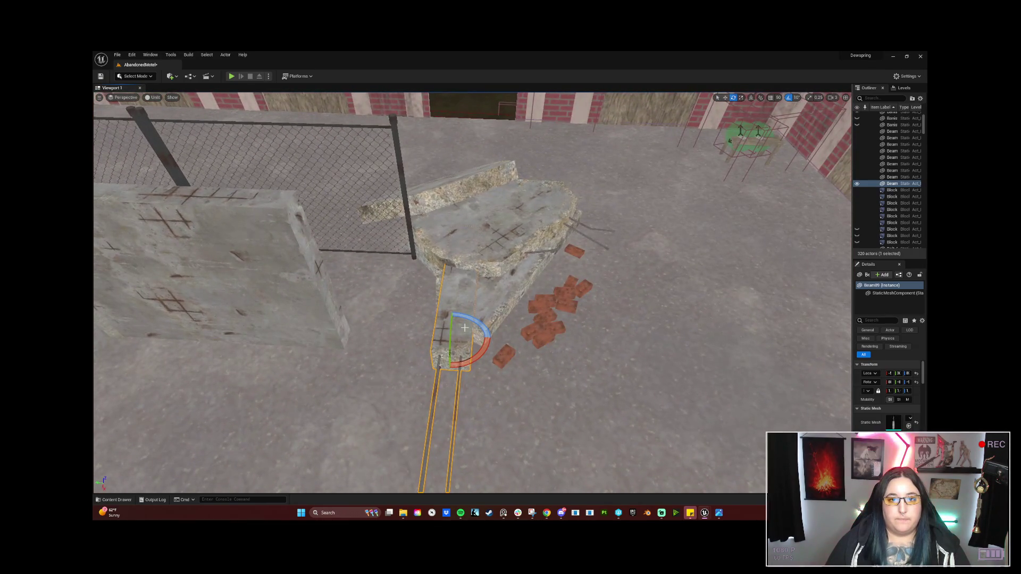
Lower the beam onto the slab, check its placement, then delete it from the level
key("w")
mouse_move(456, 346)
left_mouse_down()
mouse_move(446, 319)
mouse_move(497, 298)
left_mouse_up()
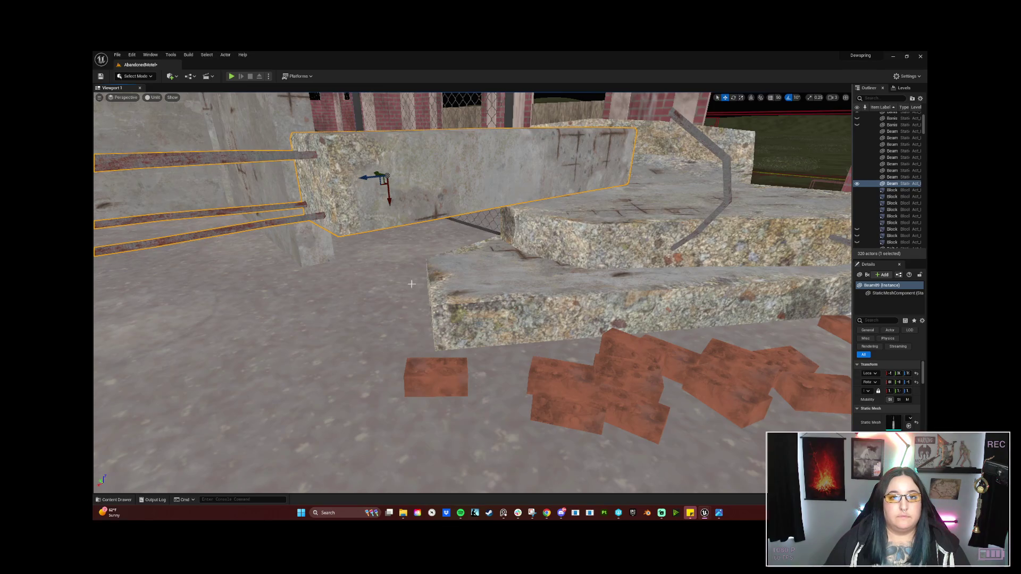
mouse_move(389, 201)
left_mouse_down()
mouse_move(394, 220)
mouse_move(378, 223)
mouse_move(404, 371)
mouse_move(479, 313)
mouse_move(530, 294)
mouse_move(523, 252)
mouse_move(391, 246)
left_mouse_up()
key("e")
key("w")
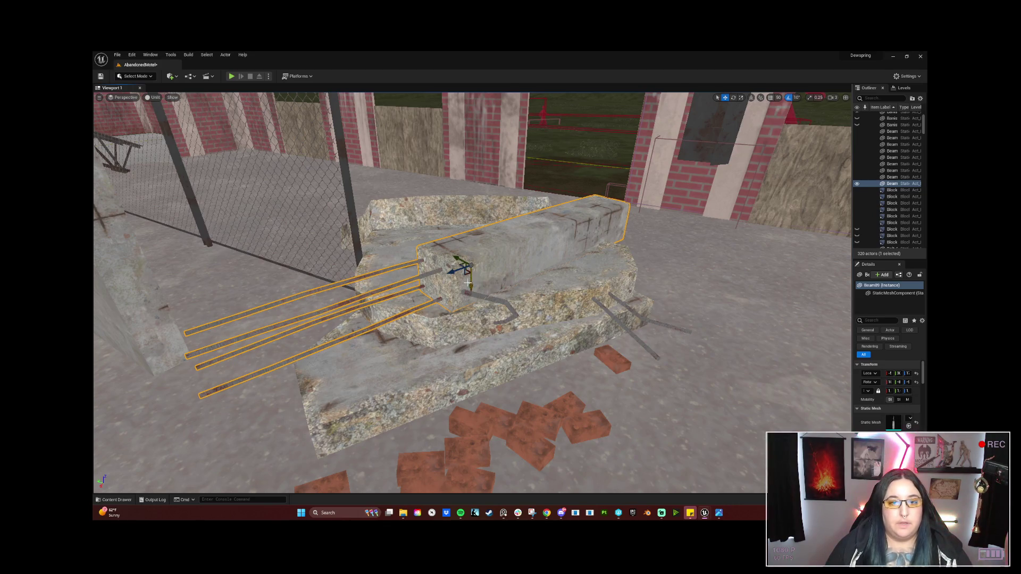
mouse_move(416, 278)
left_mouse_down()
mouse_move(155, 306)
mouse_move(154, 329)
mouse_move(165, 303)
mouse_move(157, 296)
left_mouse_up()
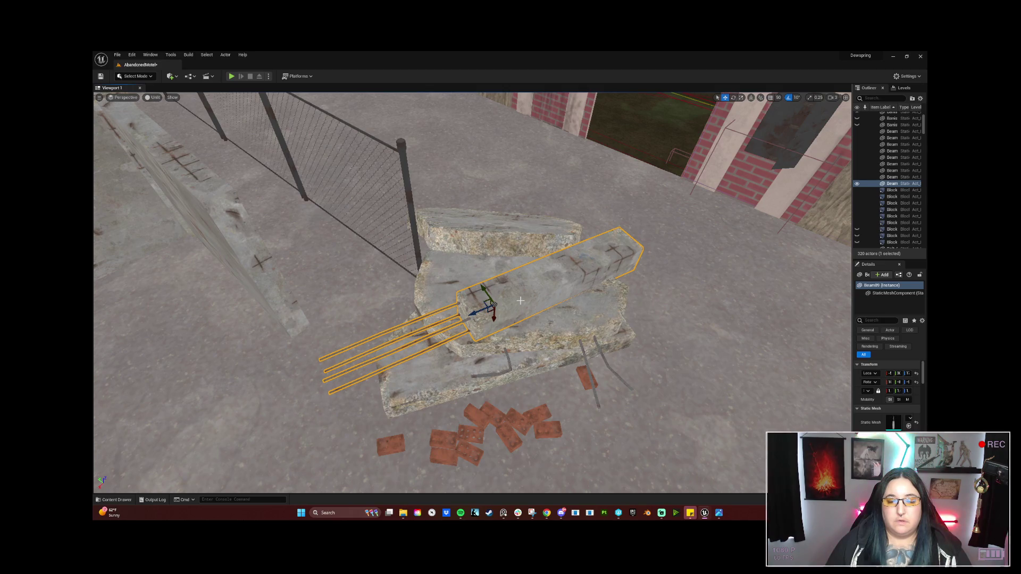
key("Delete")
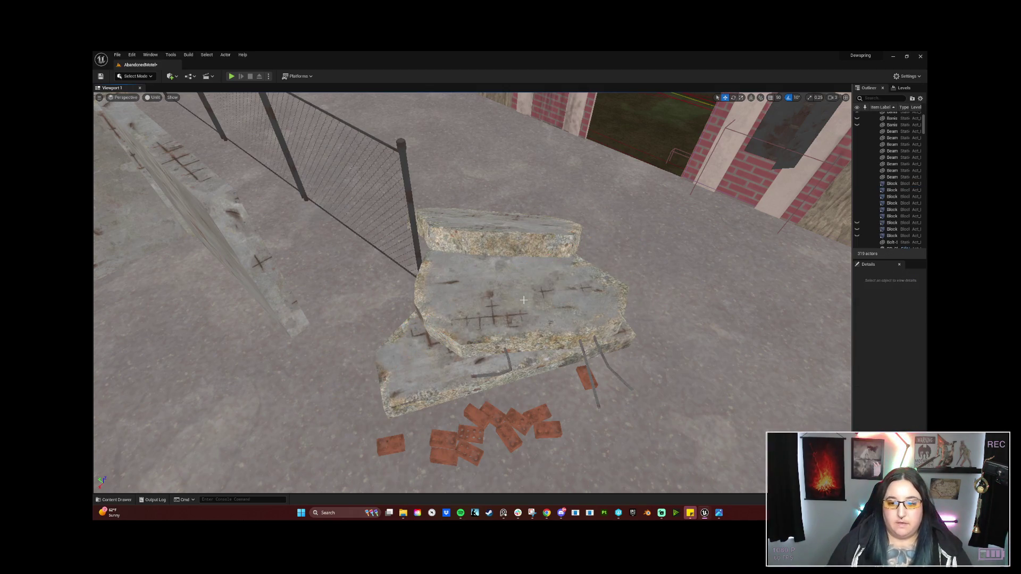
Save all unsaved changes with File > Save All, after cancelling Save Current Level As
left_click(647, 513)
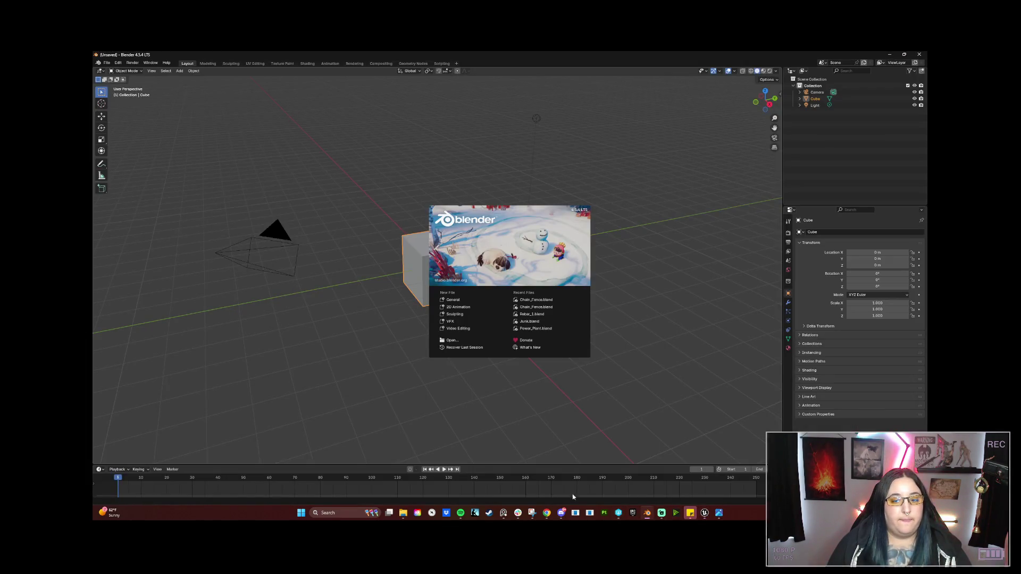
mouse_move(690, 513)
left_click(686, 475)
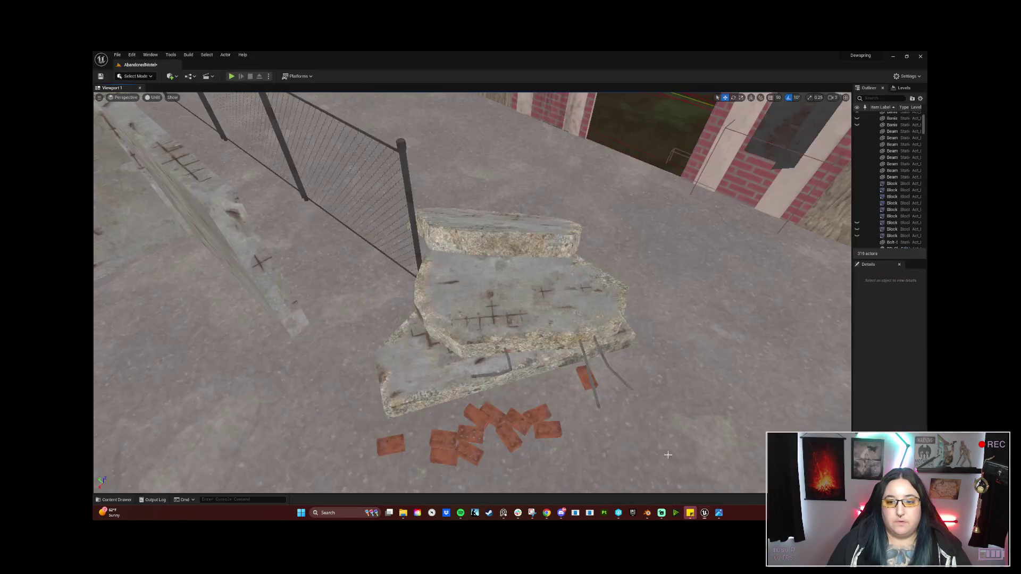
left_click(117, 55)
left_click(154, 128)
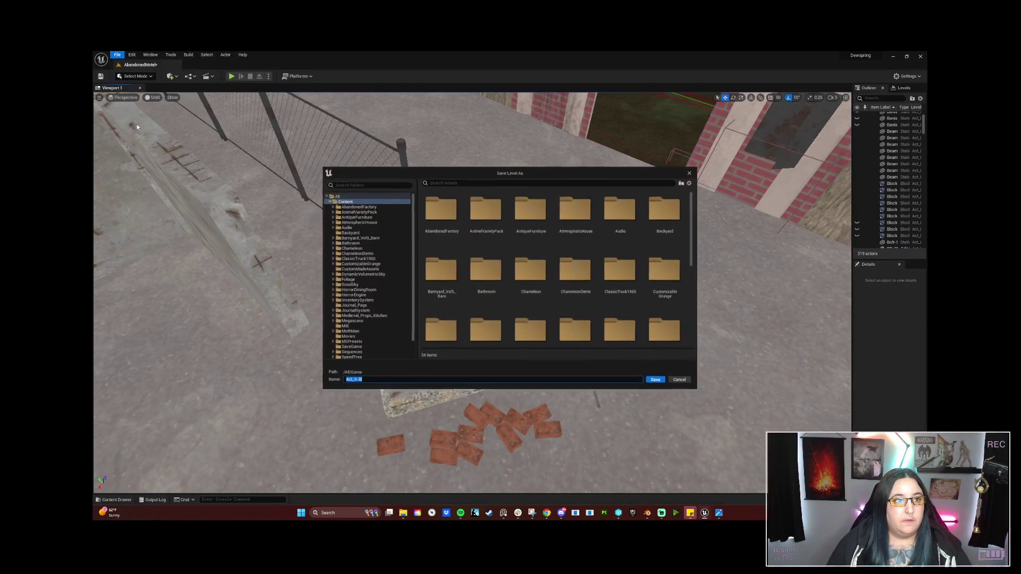
left_click(691, 173)
left_click(117, 55)
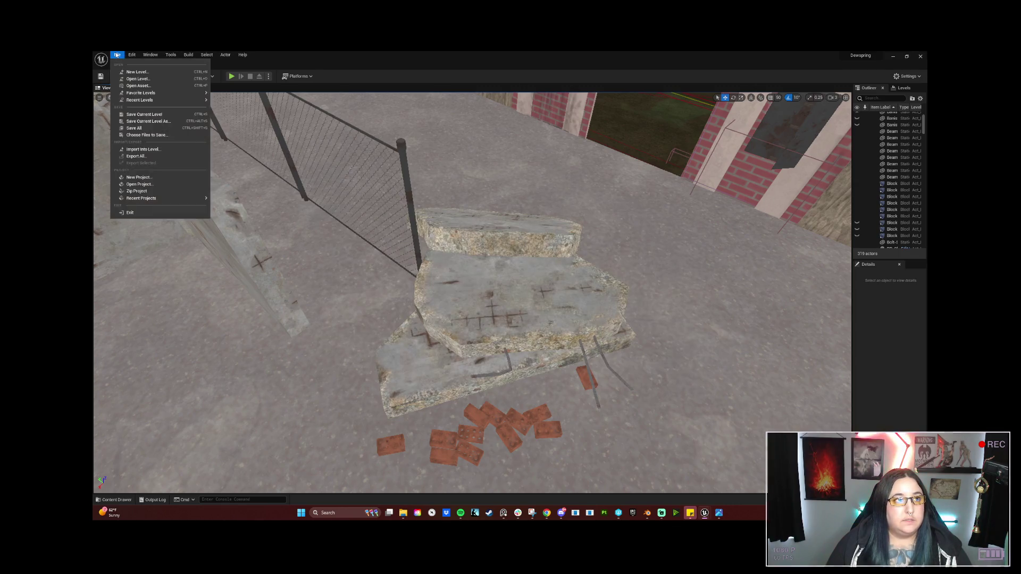
left_click(143, 129)
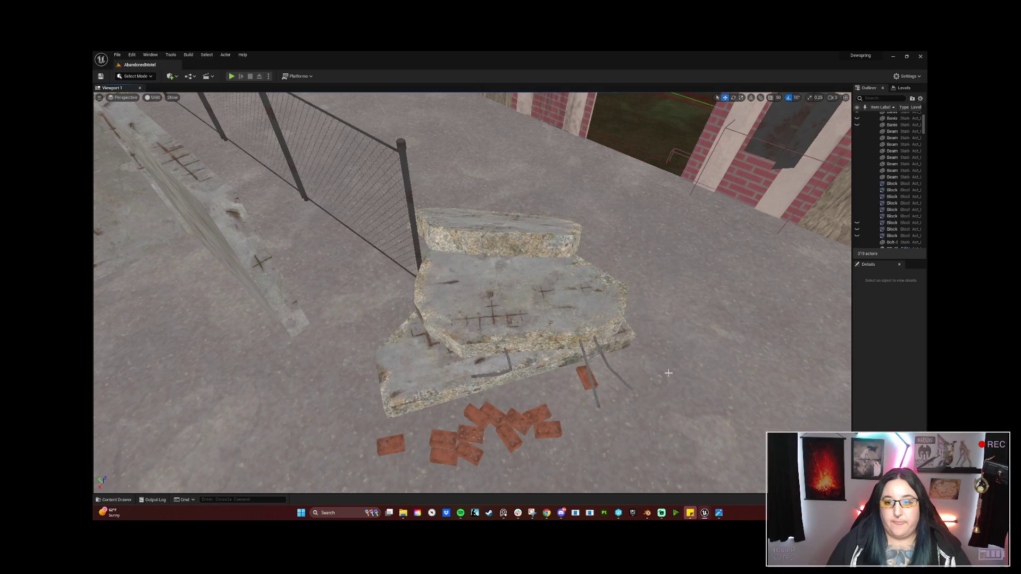
mouse_move(661, 513)
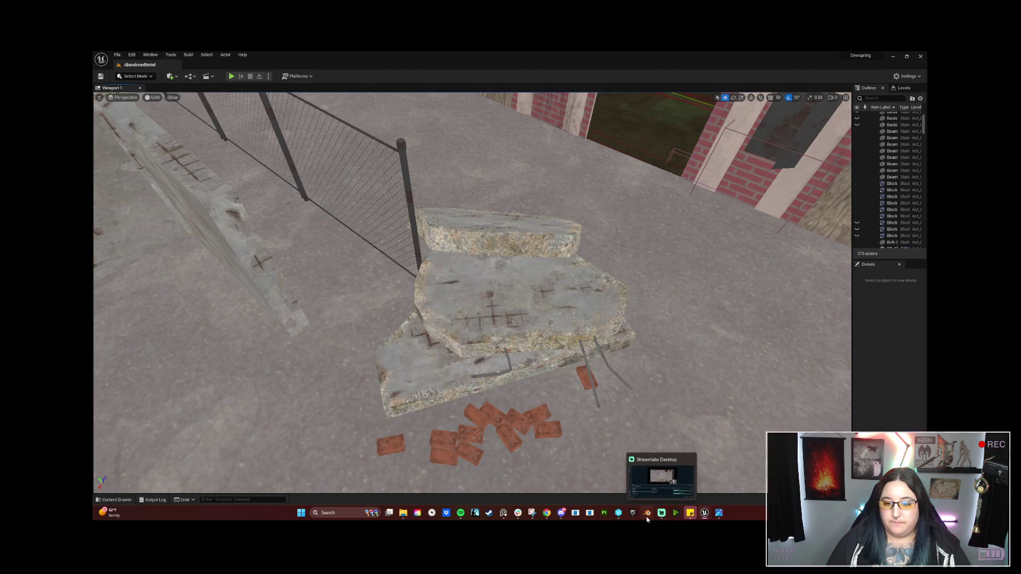
Try opening a saved Concrete_Wall .blend file from the Recent folders
left_click(647, 518)
left_click(109, 65)
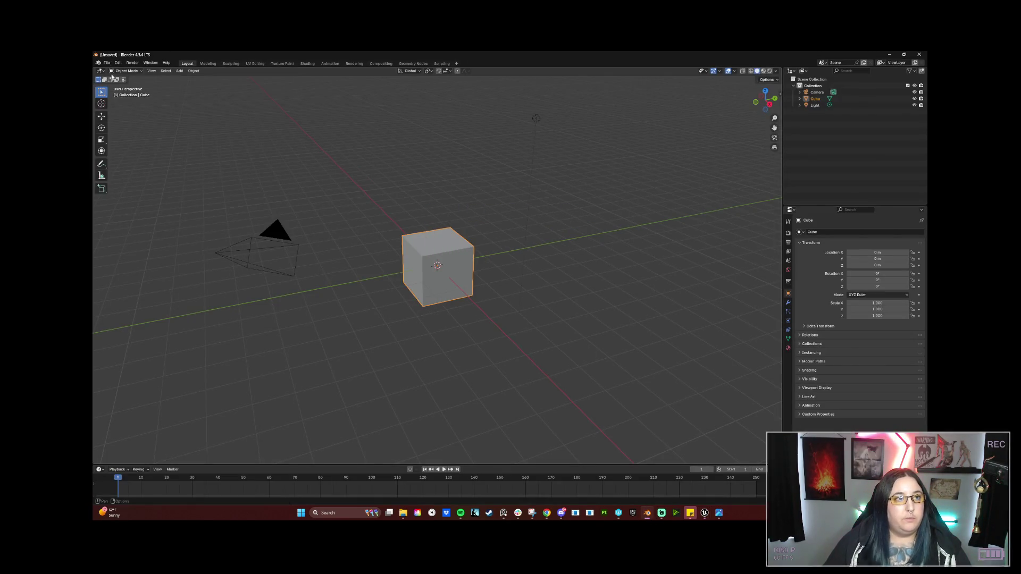
left_click(107, 62)
left_click(118, 77)
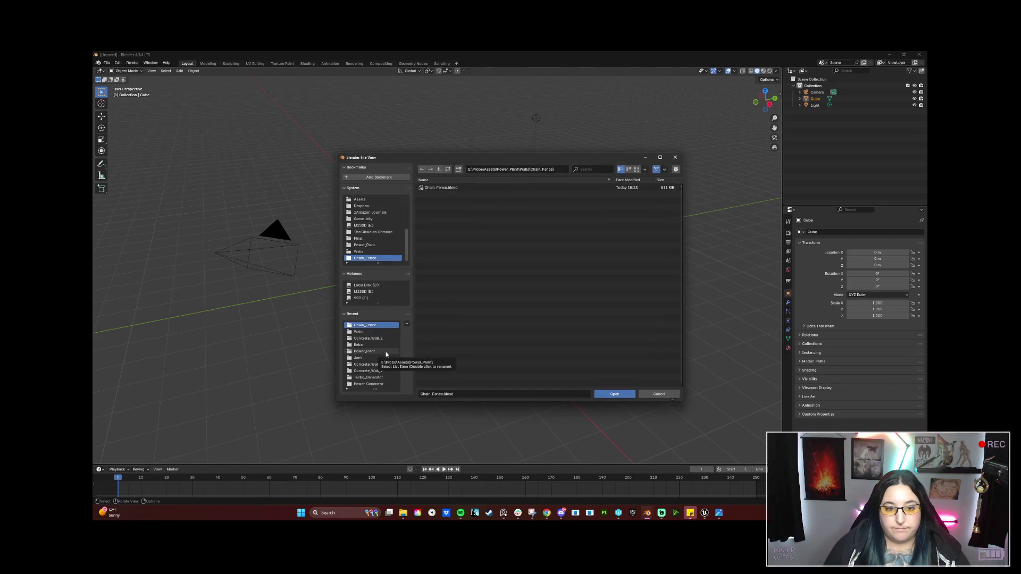
left_click(384, 338)
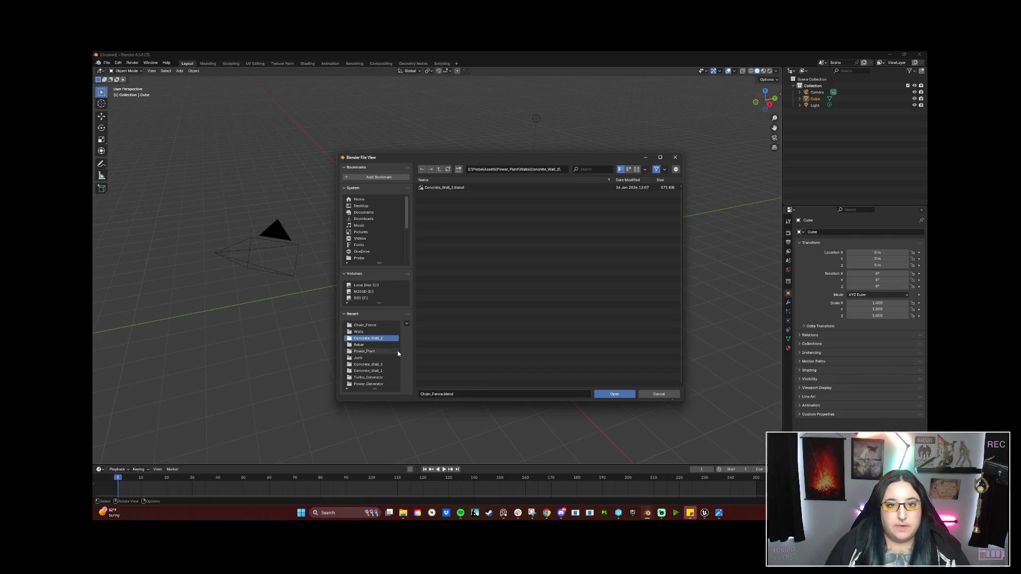
left_click(382, 365)
left_click(628, 395)
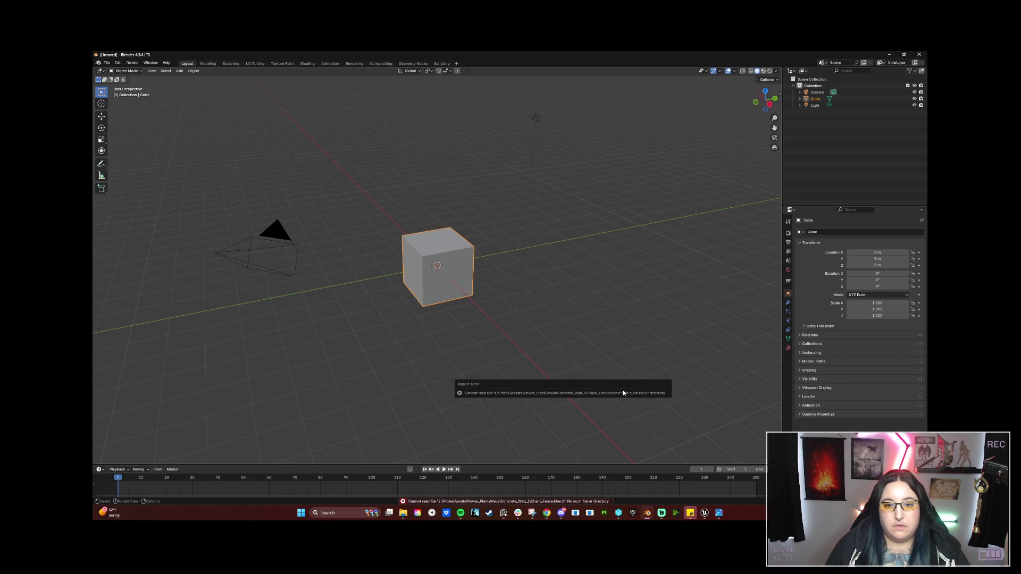
Retry opening Chain_Fence.blend and, when it fails, delete the default cube
left_click(106, 63)
left_click(118, 79)
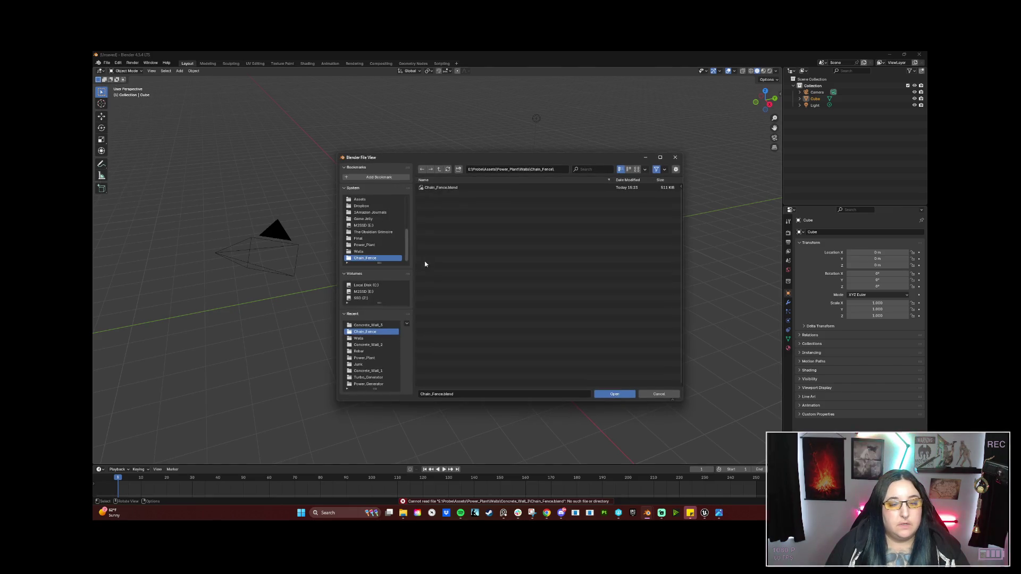
left_click(615, 394)
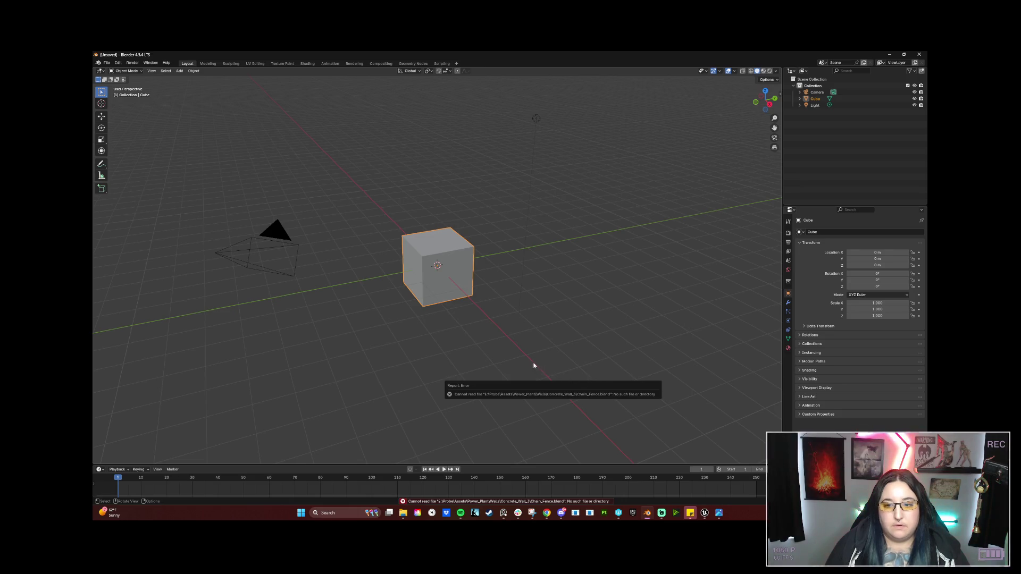
key("Delete")
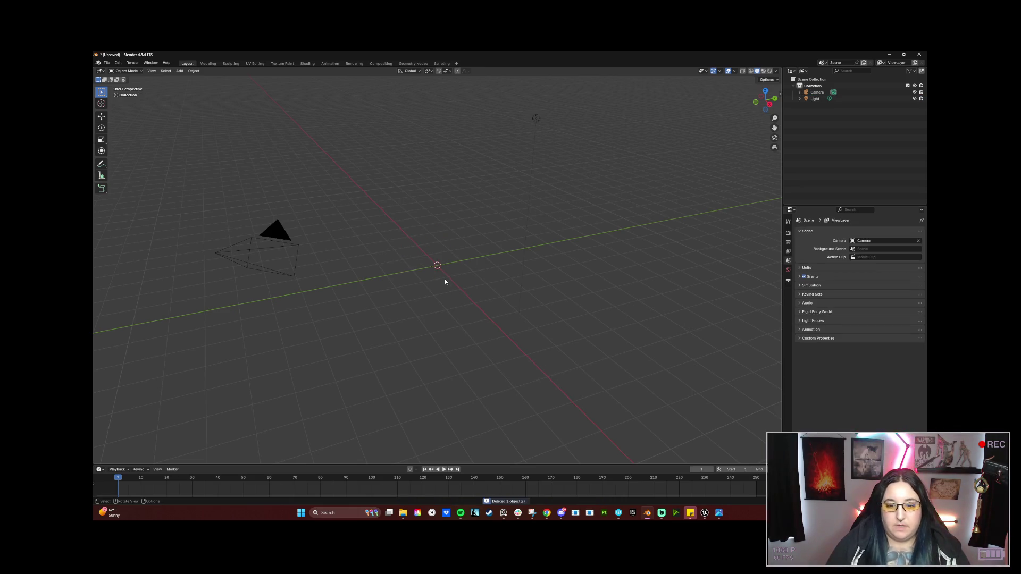
Use Browse to Asset on the beam to find Beam6 in Power_Plant Junk Beams, then close the browser
mouse_move(648, 518)
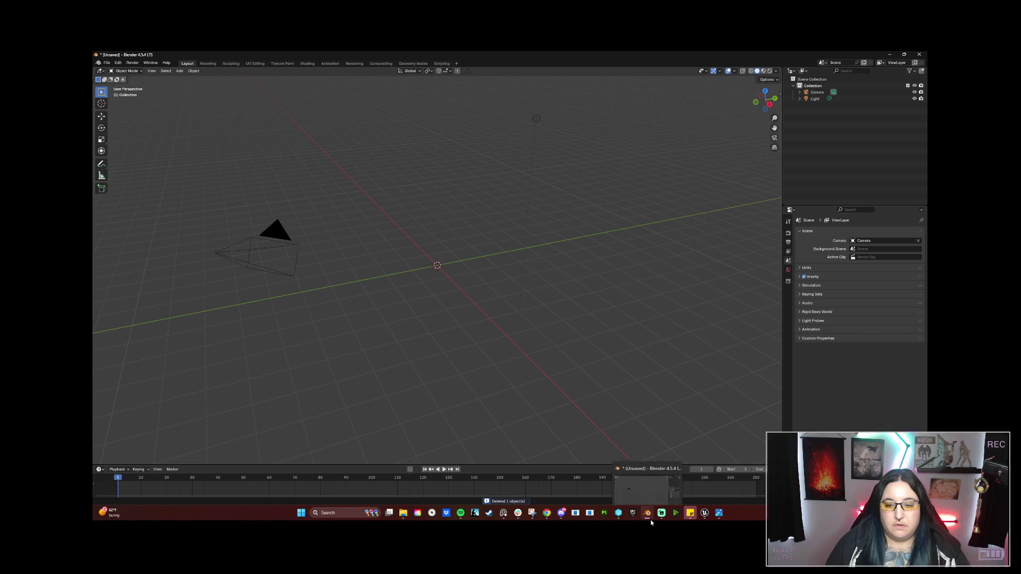
mouse_move(706, 516)
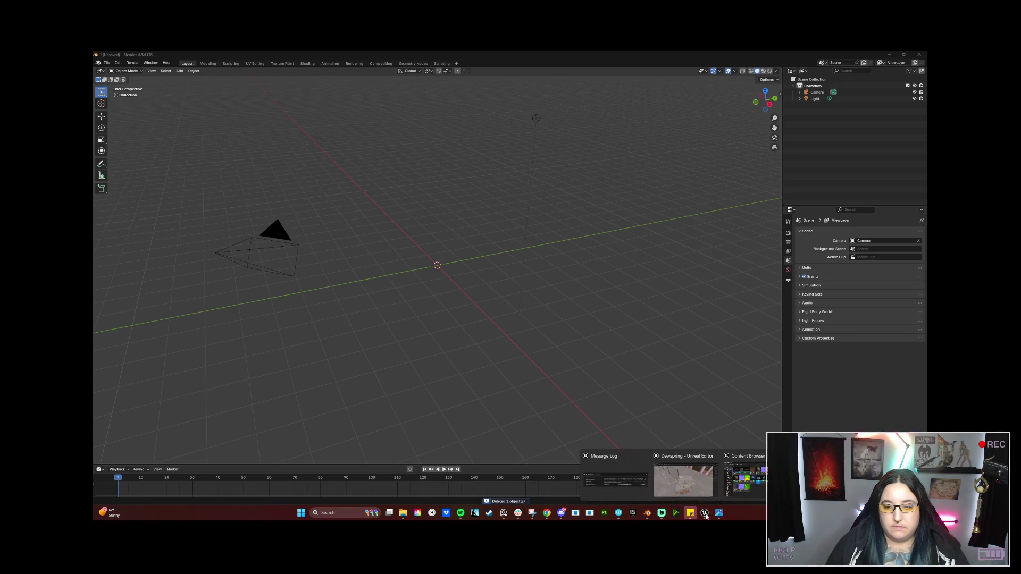
left_click(744, 476)
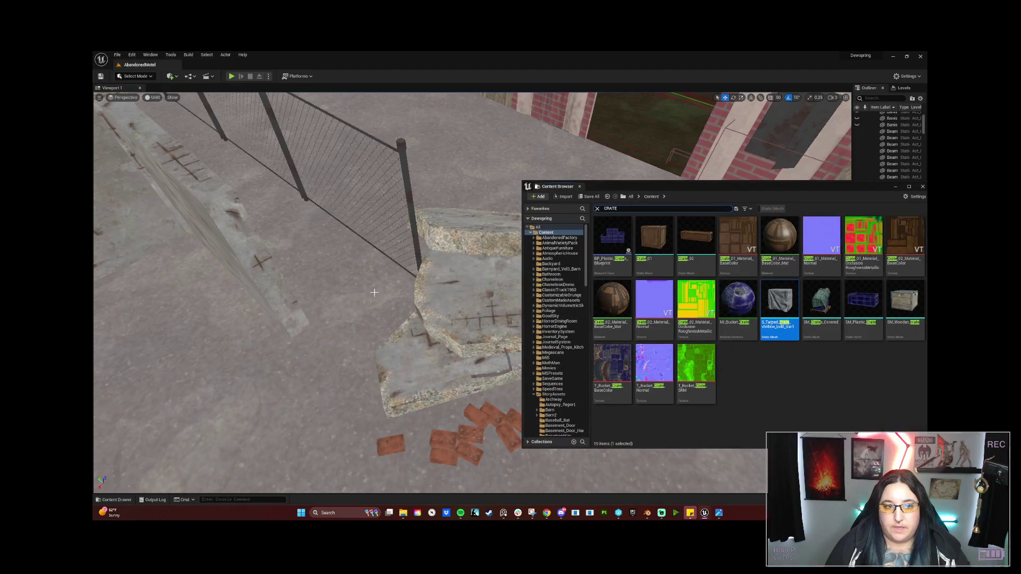
left_click_drag(426, 292, 372, 297)
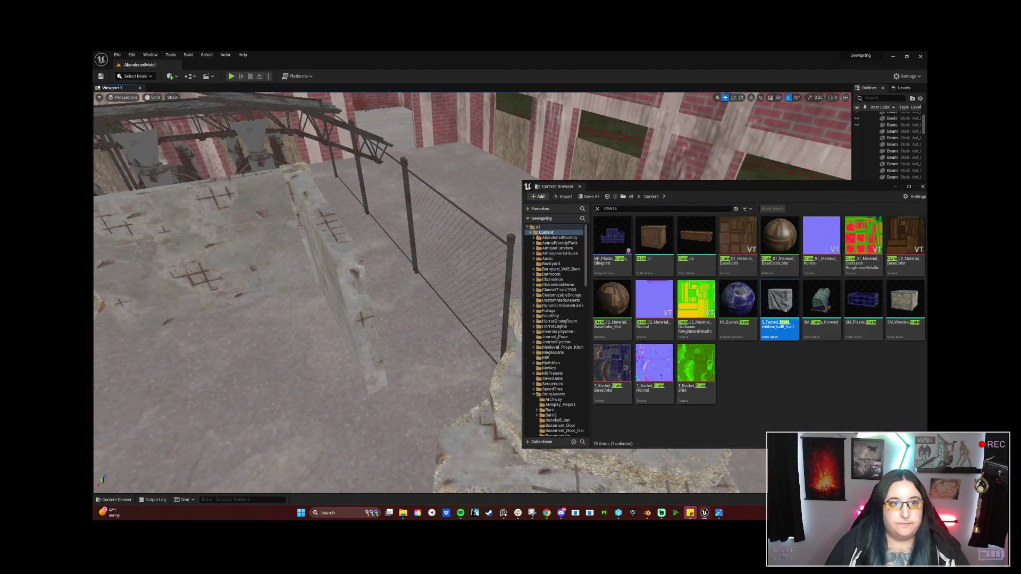
right_click(295, 169)
left_click(326, 182)
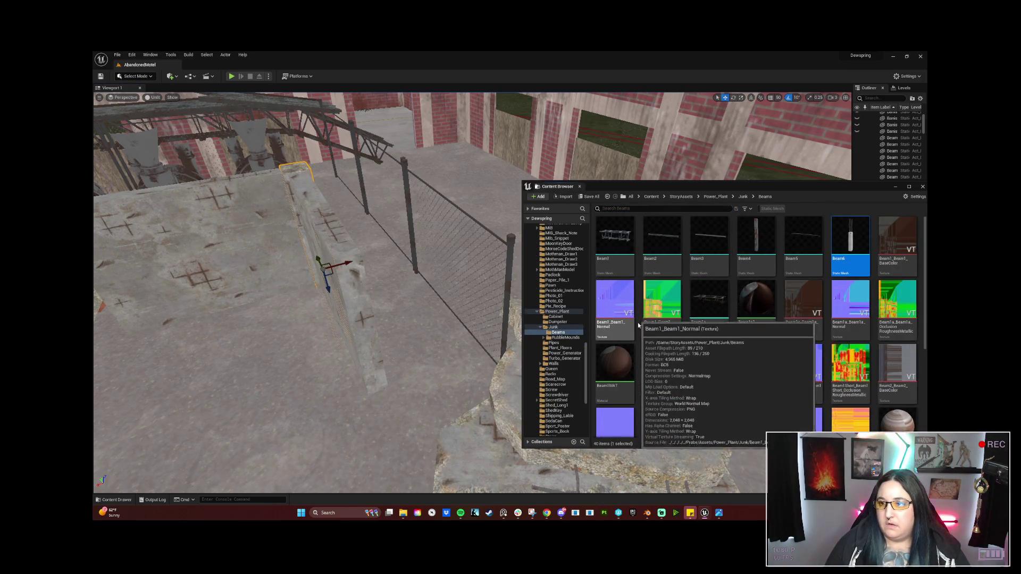
left_click(895, 186)
left_click_drag(541, 412, 541, 340)
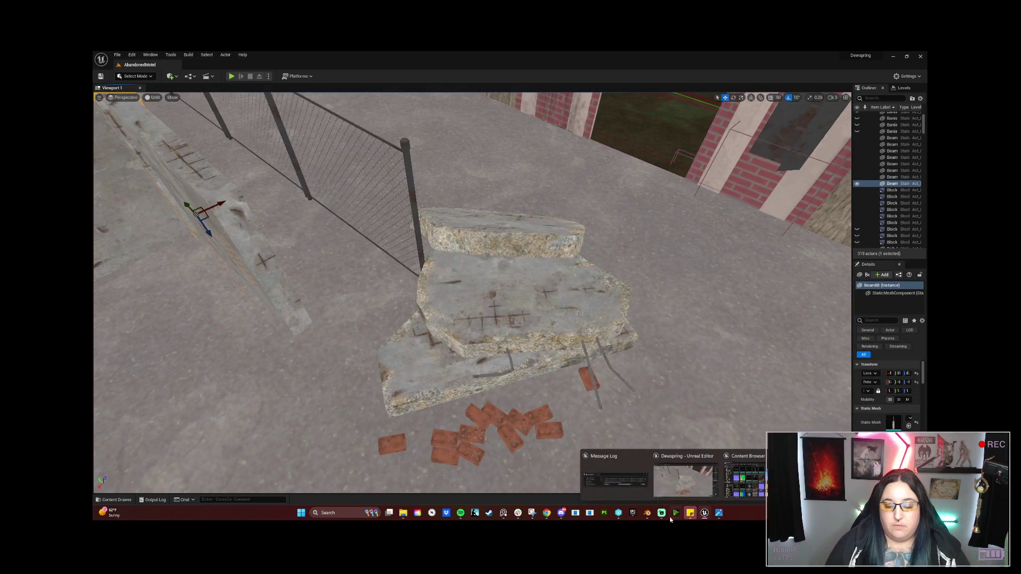
left_click(642, 519)
Discard the untitled scene and open Junk.blend from Assets > Power_Plant > Junk
left_click(106, 62)
left_click(114, 81)
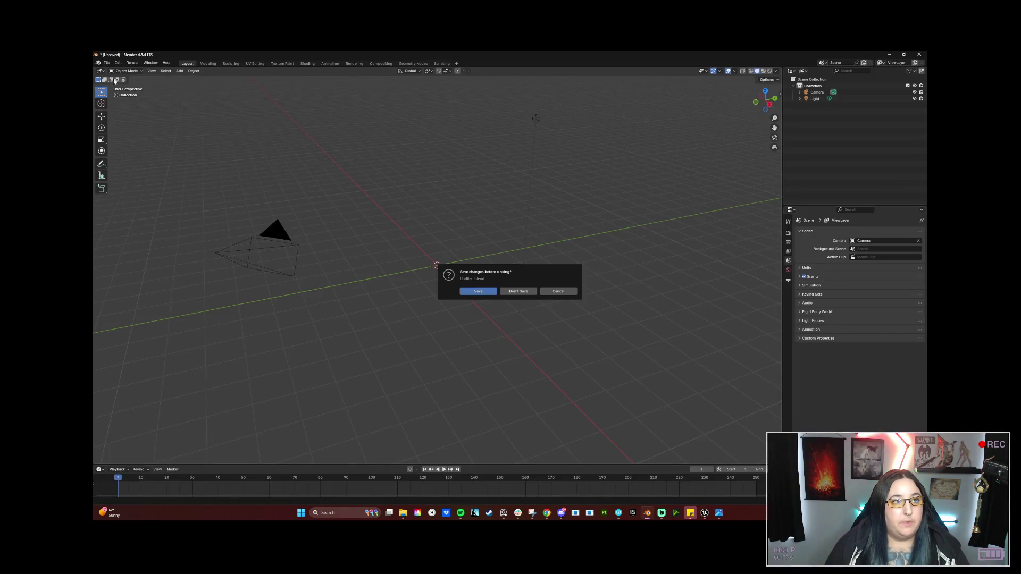
left_click(504, 293)
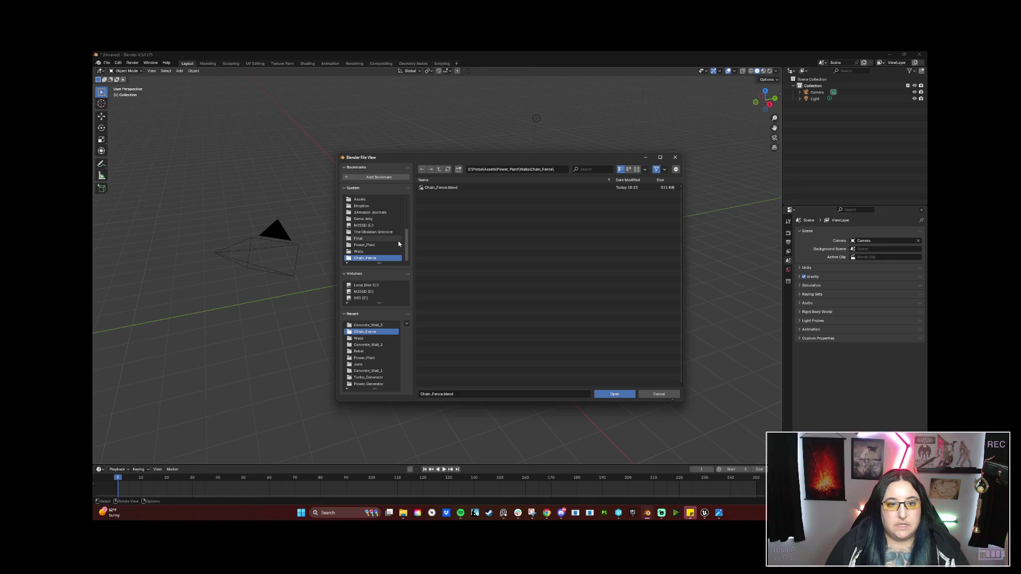
left_click(388, 198)
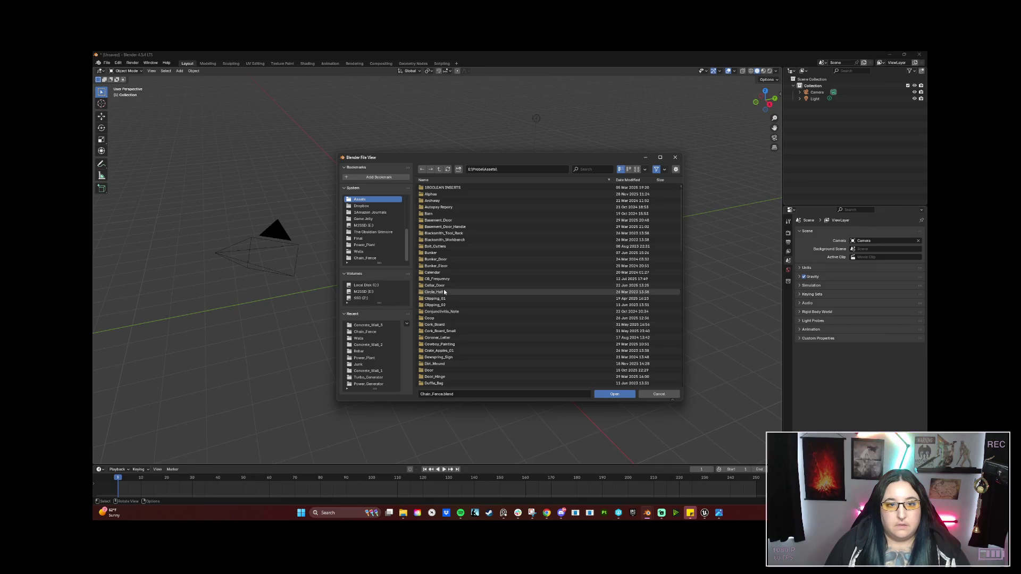
left_click(372, 245)
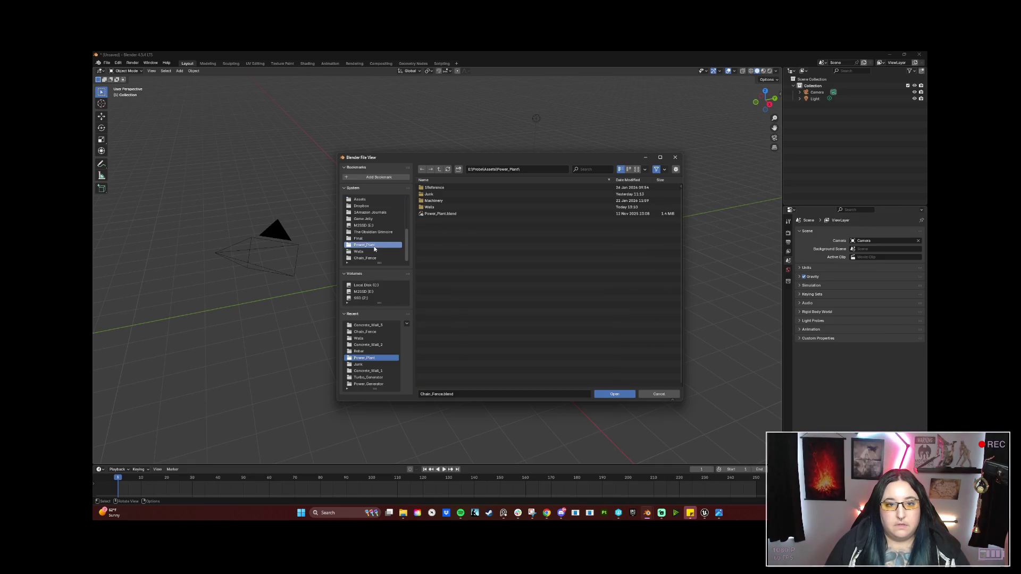
left_click(433, 194)
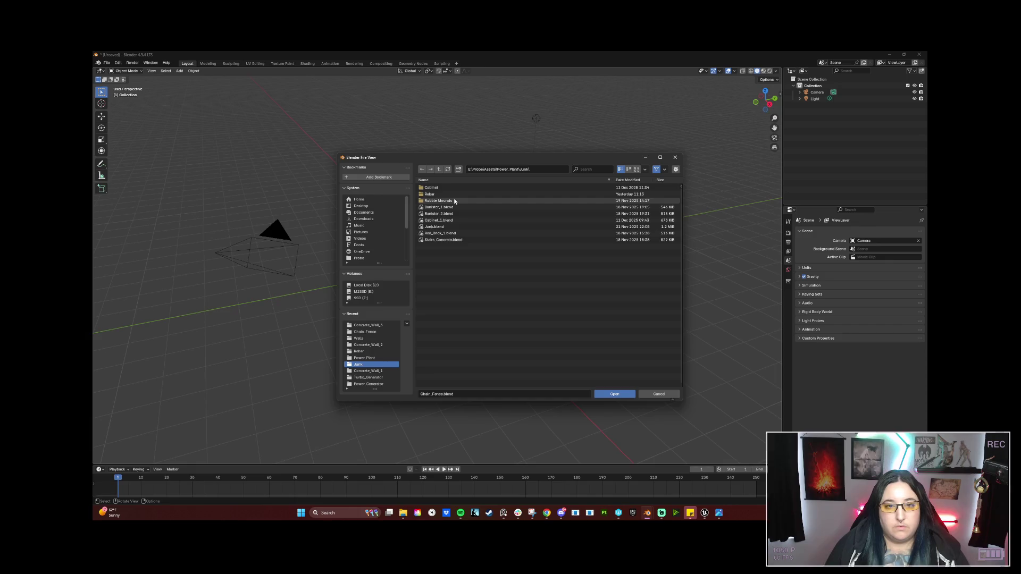
key("BackSpace")
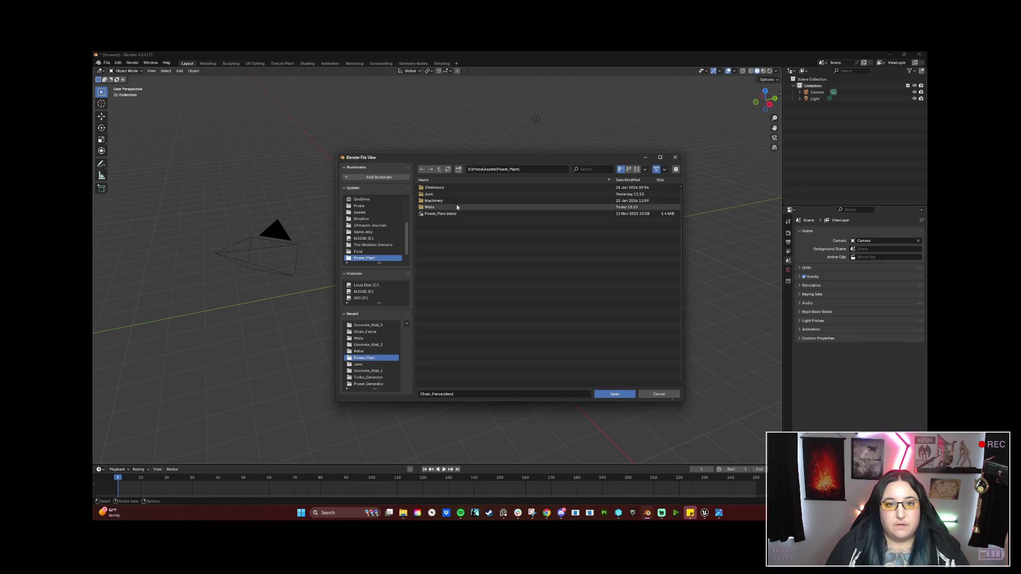
double_click(456, 194)
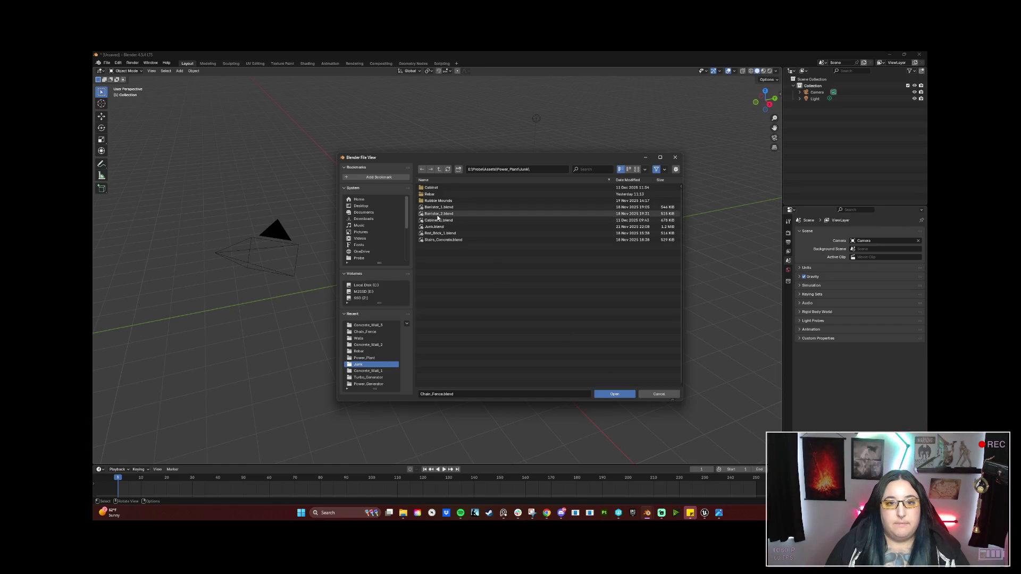
left_click(437, 227)
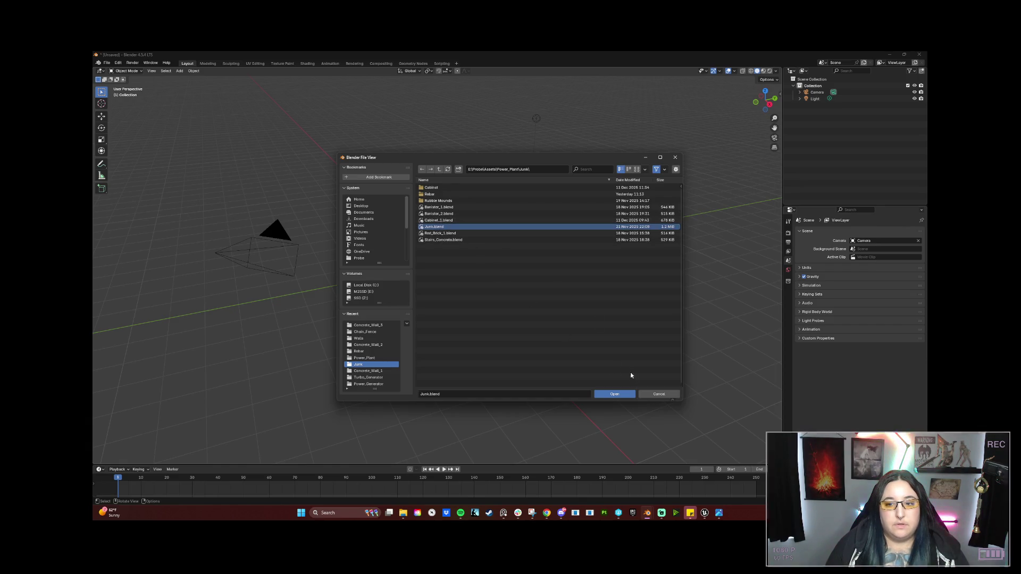
left_click(626, 395)
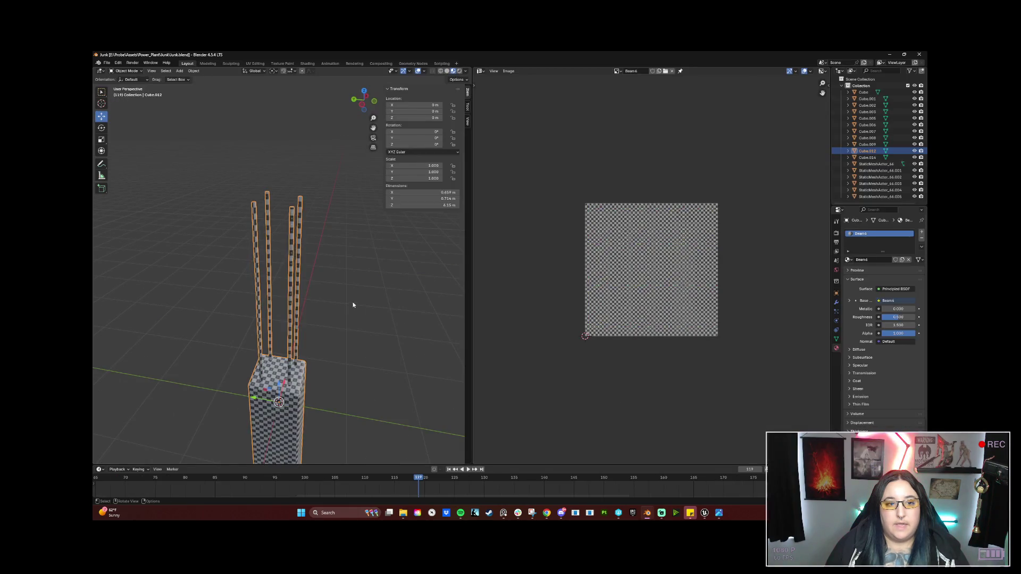
Apply smooth shading to the pillar object
right_click(318, 285)
left_click(301, 287)
mouse_move(289, 288)
left_mouse_down()
mouse_move(264, 274)
mouse_move(232, 275)
mouse_move(242, 255)
mouse_move(264, 255)
left_mouse_up()
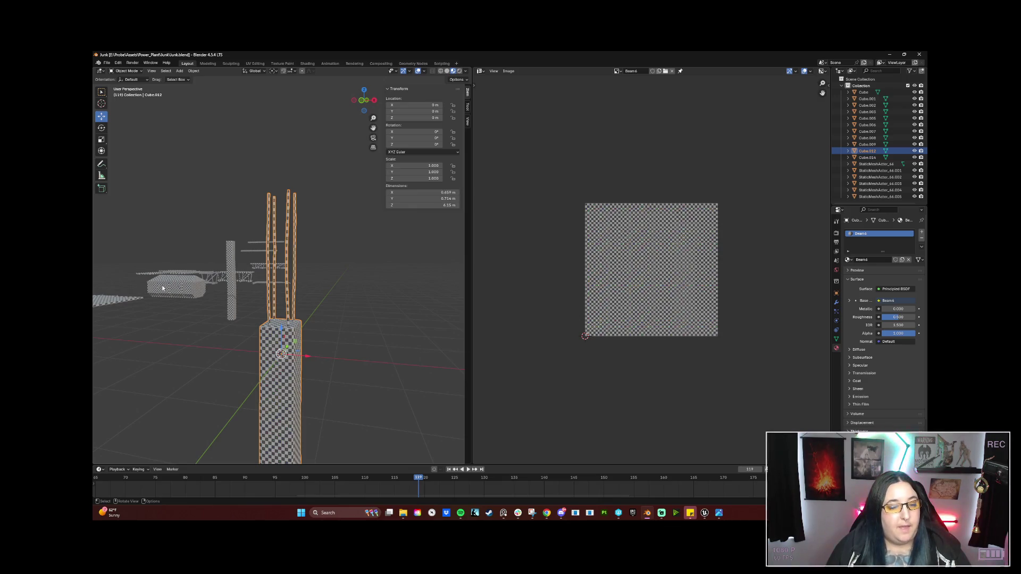
mouse_move(255, 358)
left_mouse_down()
mouse_move(266, 289)
mouse_move(319, 290)
mouse_move(330, 310)
left_mouse_up()
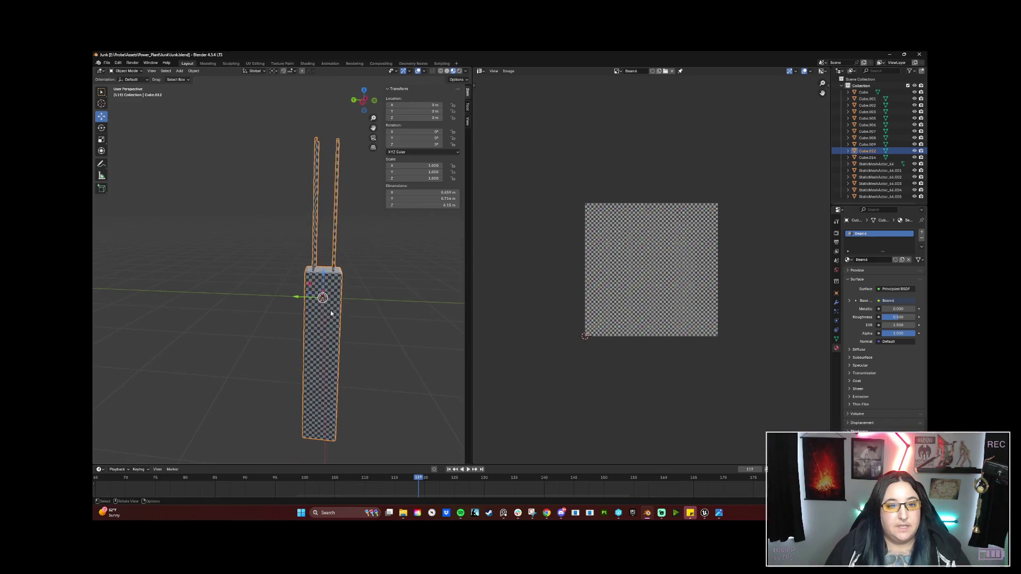
In Edit Mode, select the linked rebar beams and separate them into their own object
key("Tab")
key("b")
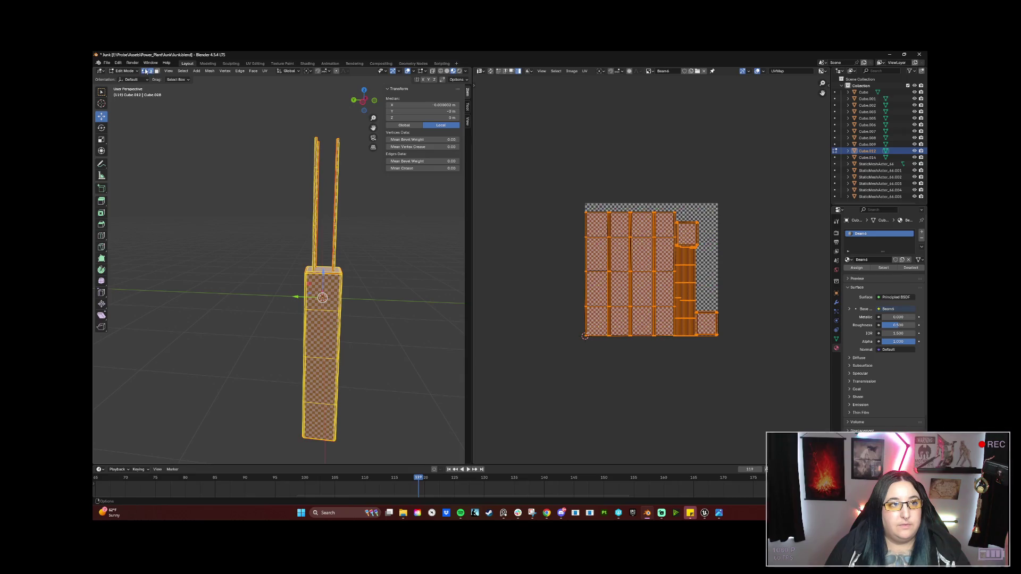
left_click_drag(302, 106, 375, 161)
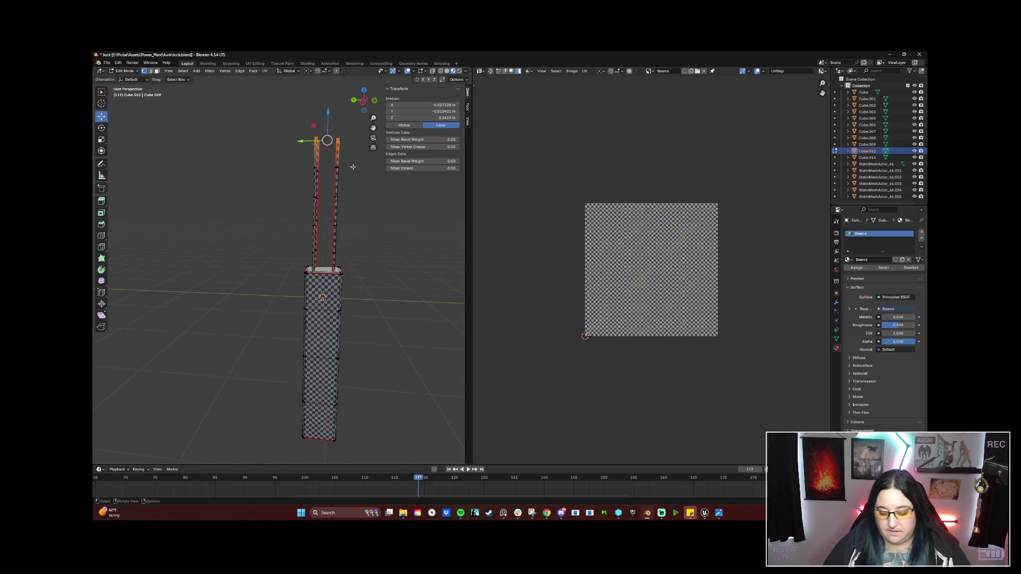
key("ctrl+l")
left_click_drag(363, 307, 326, 299)
scroll(328, 297, "down", 1)
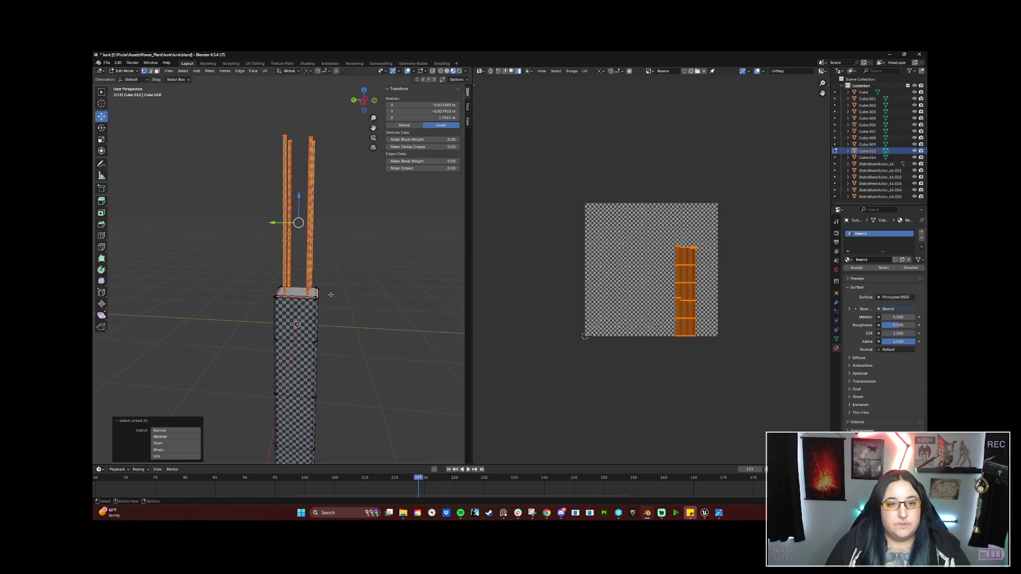
key("p")
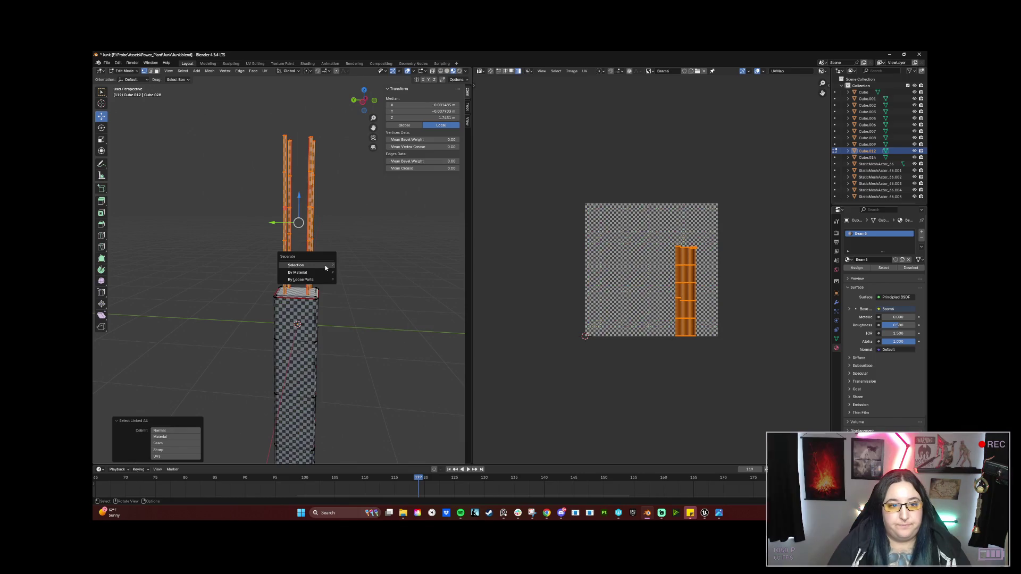
left_click(325, 265)
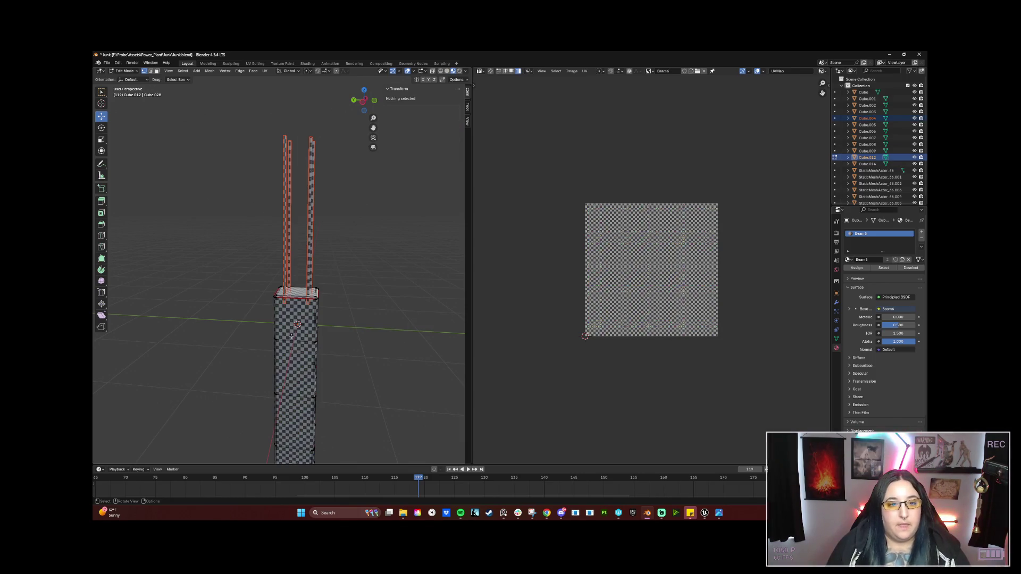
Move the separated beams object sideways away from the tall block
key("Tab")
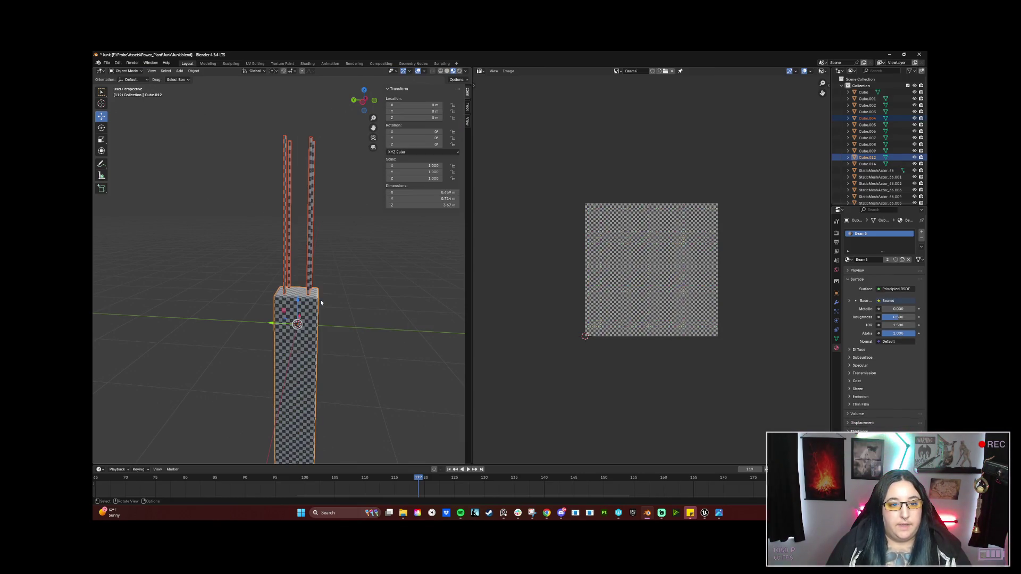
left_click(299, 324)
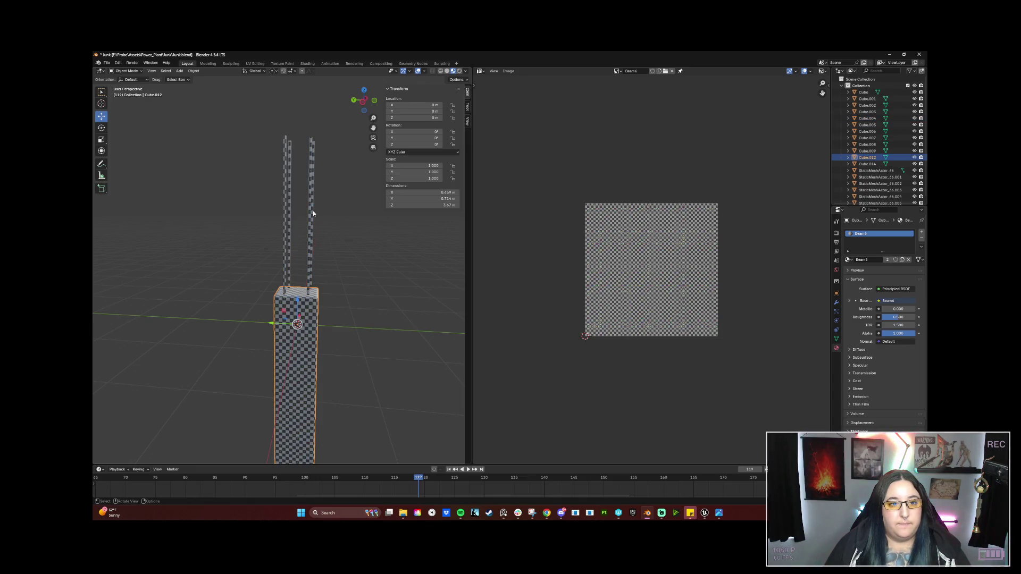
left_click(308, 213)
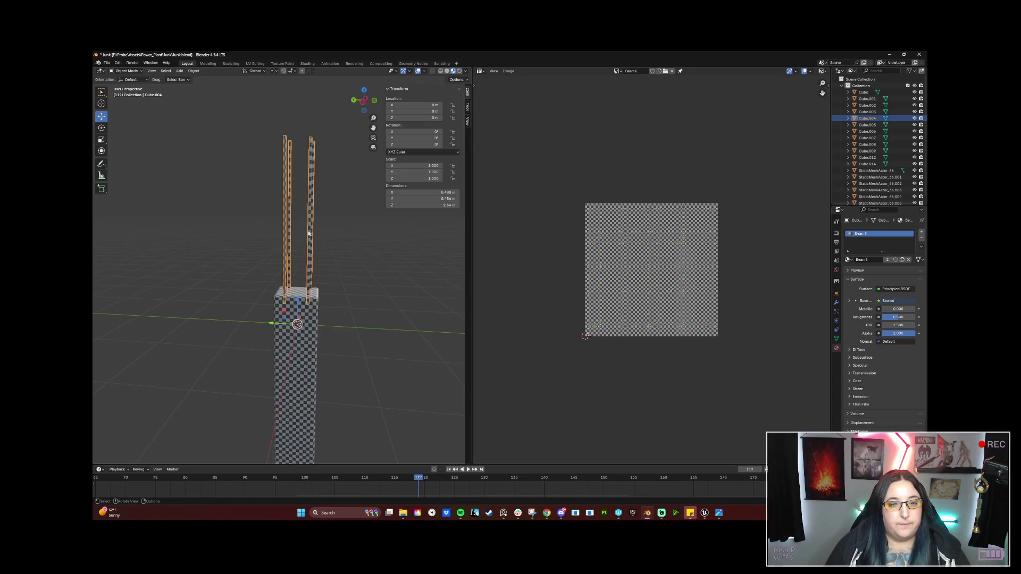
left_click_drag(270, 326, 135, 319)
left_click(313, 347)
key("Tab")
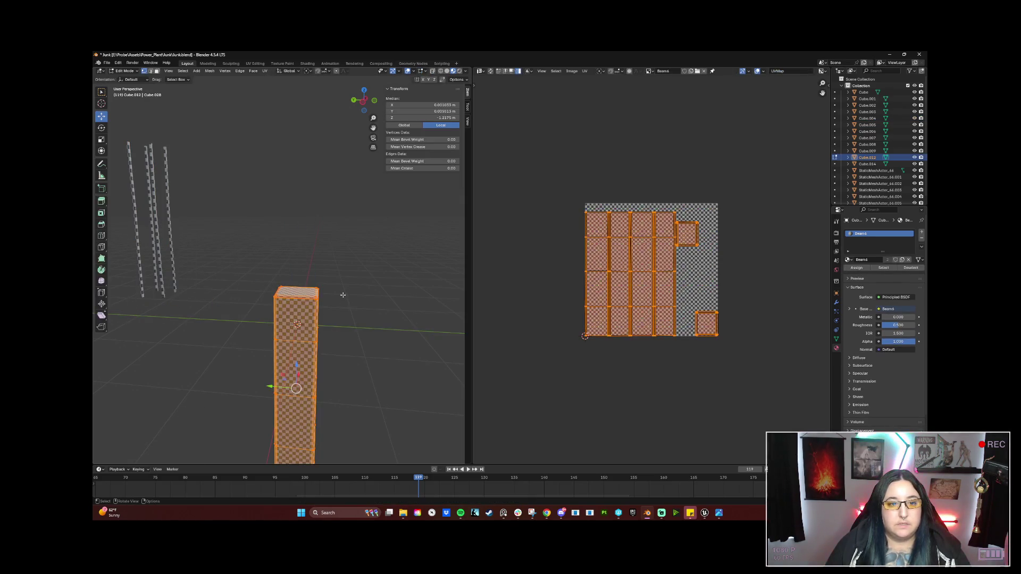
Set the block mesh's Median X, Y and Z to 0 to centre it on the origin
left_click(438, 105)
type("0")
key("Tab")
type("0")
key("Tab")
type("0")
key("Return")
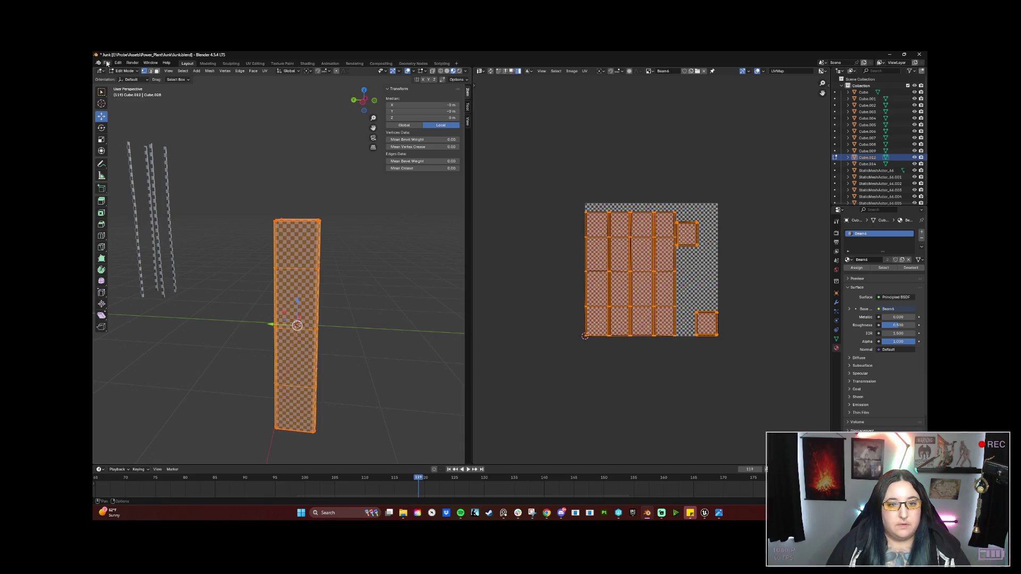
Select all of the beams' mesh in Edit Mode to inspect their UV layout
key("Tab")
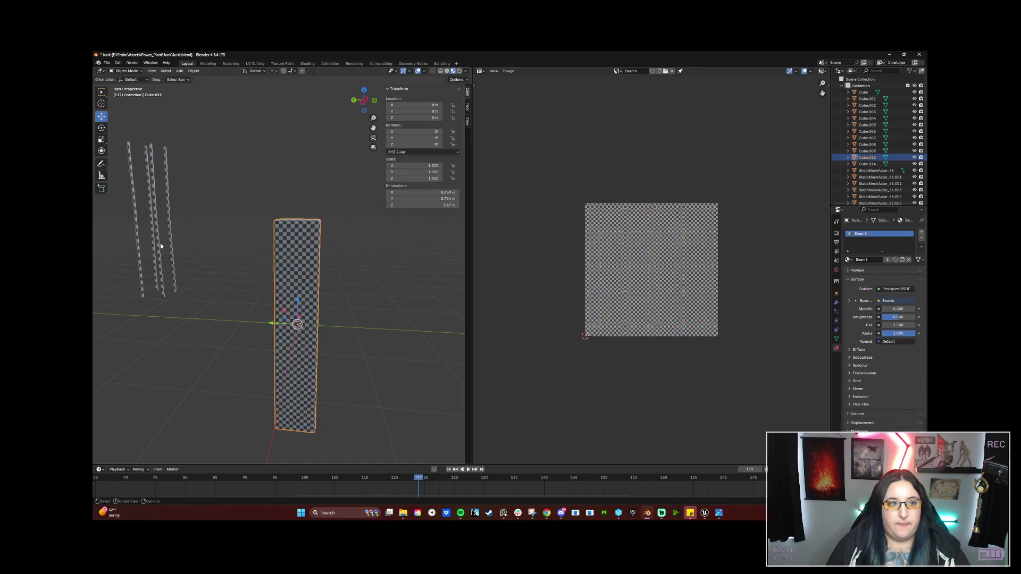
left_click(158, 244)
key("Tab")
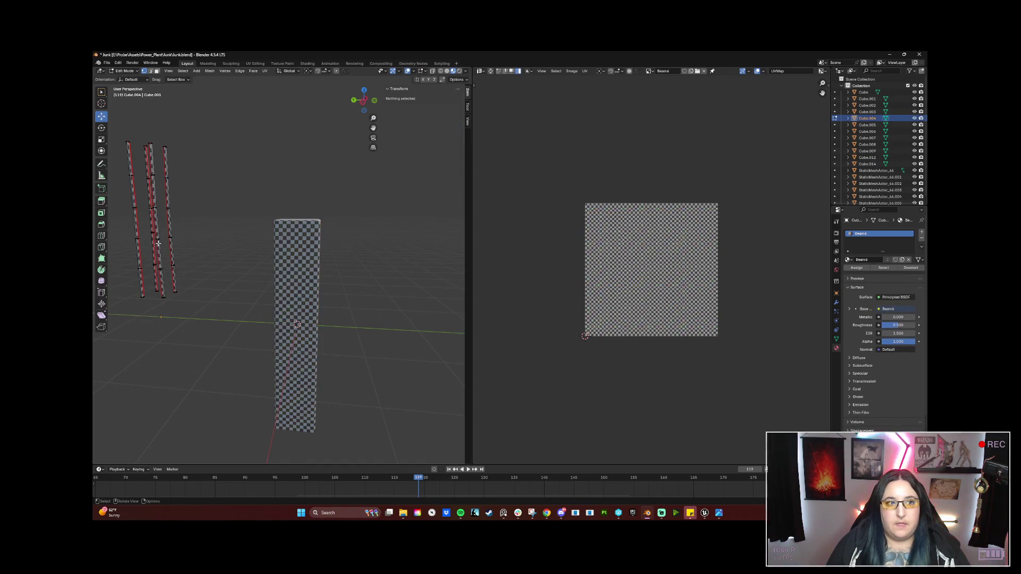
key("a")
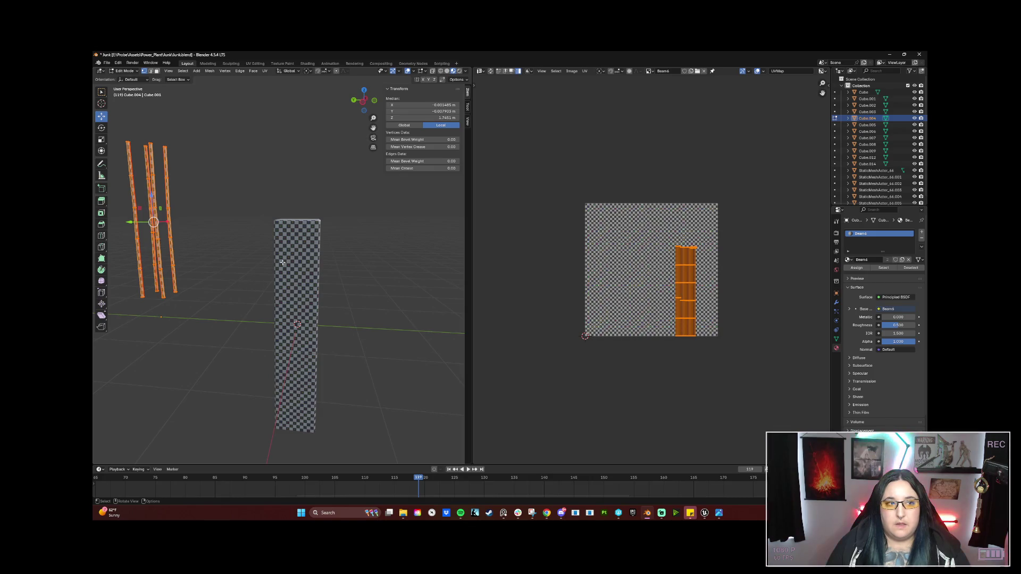
key("Tab")
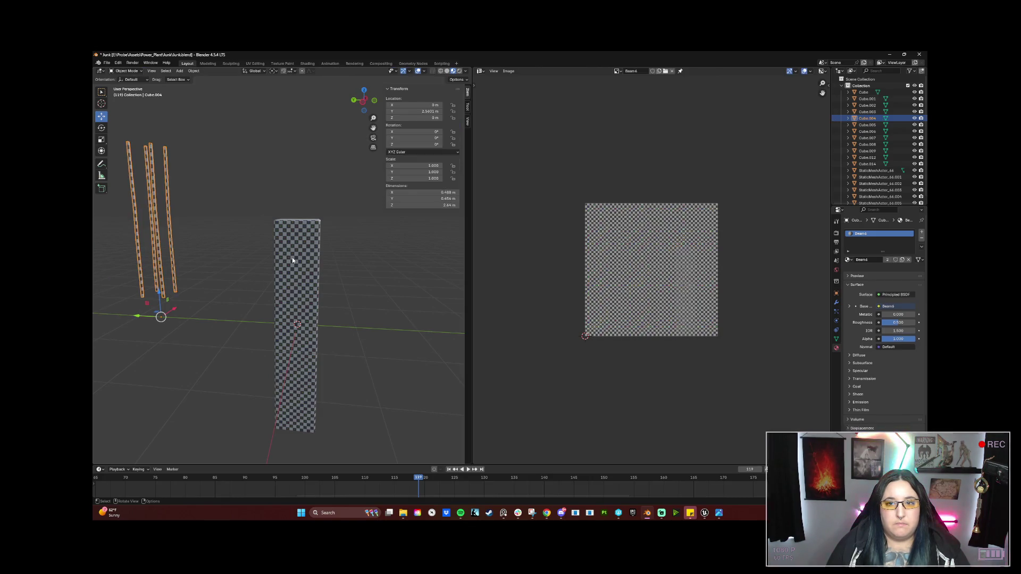
left_click(292, 260)
key("Tab")
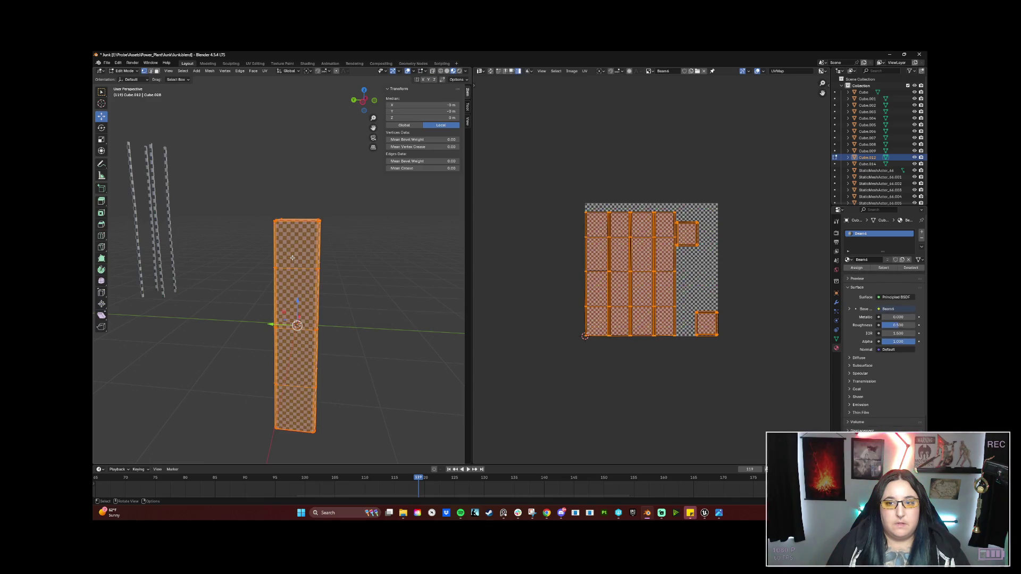
Back in Object Mode, leave only the tall block selected
left_click(107, 63)
key("Escape")
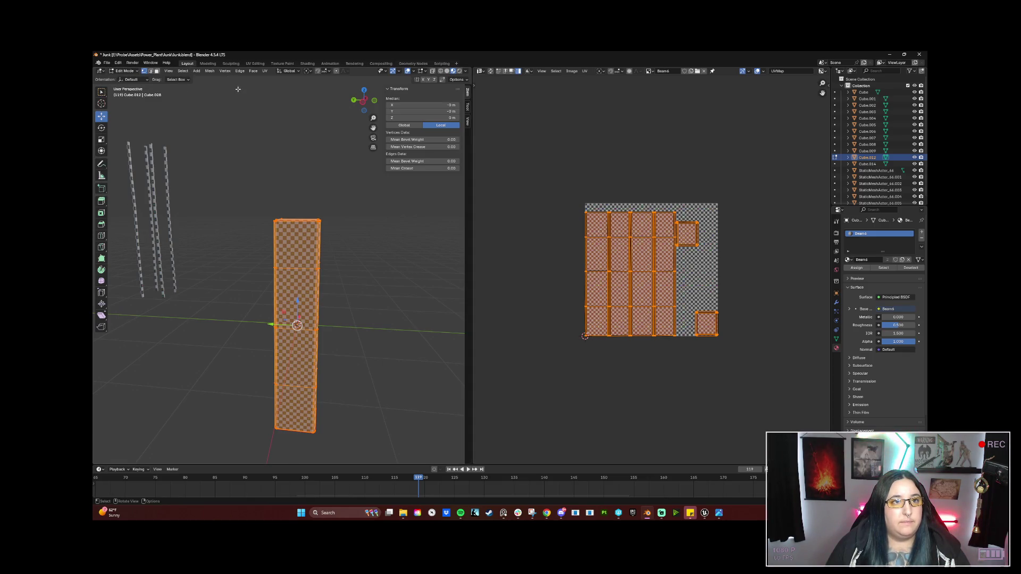
key("Tab")
key("a")
key("ctrl+z")
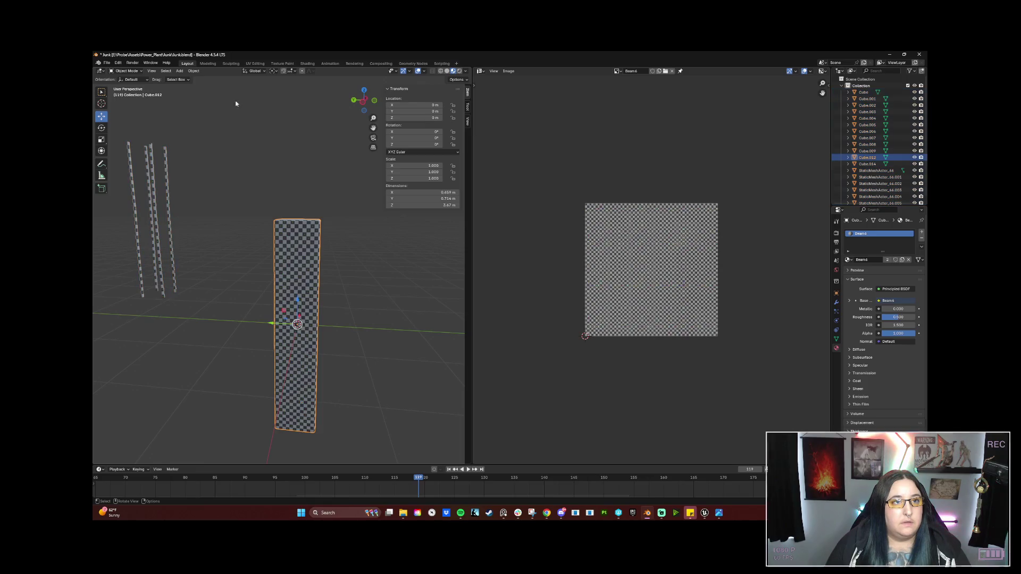
left_click(193, 70)
Apply all transforms to the block and start an FBX export
mouse_move(223, 106)
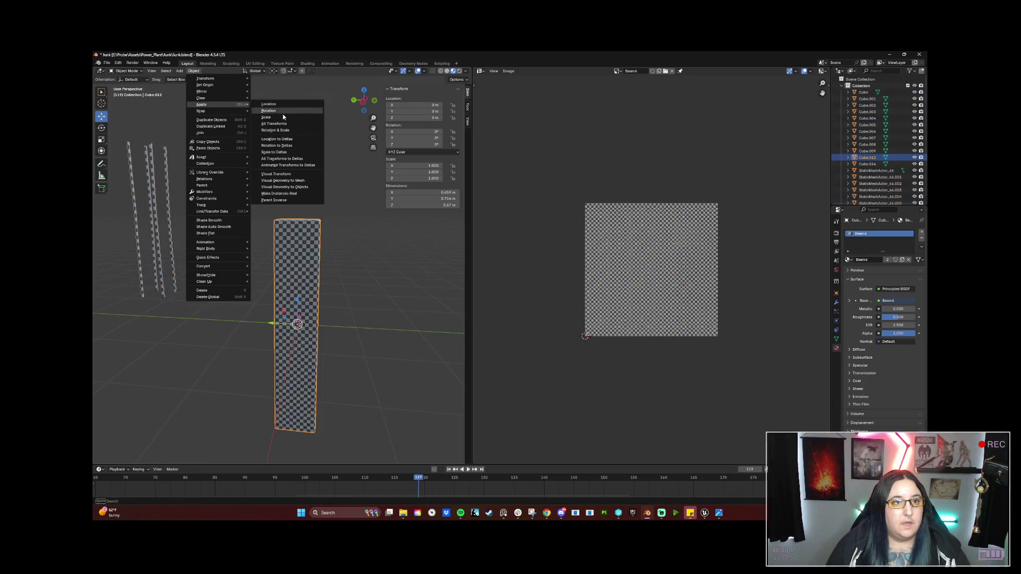
left_click(289, 126)
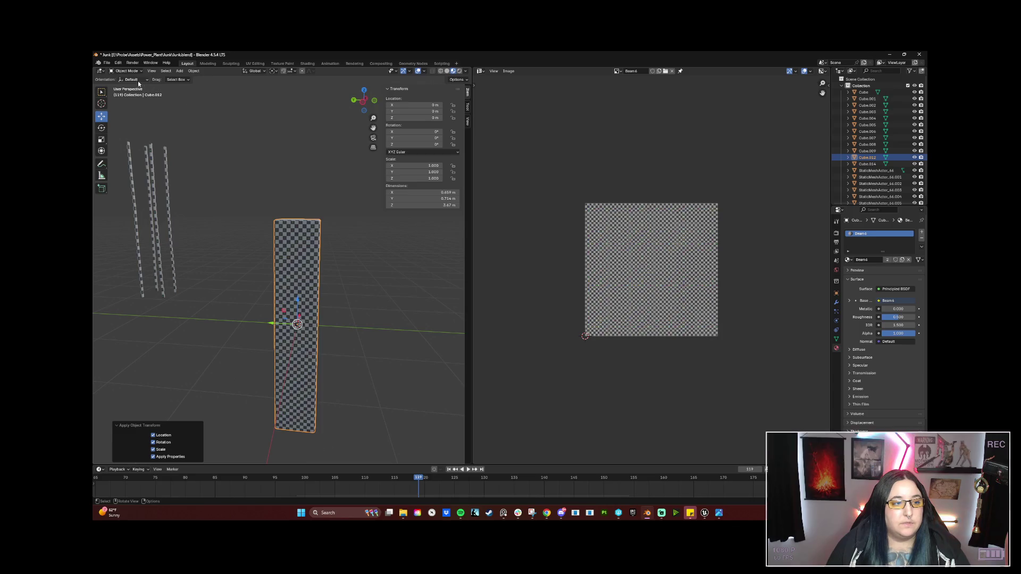
left_click(107, 64)
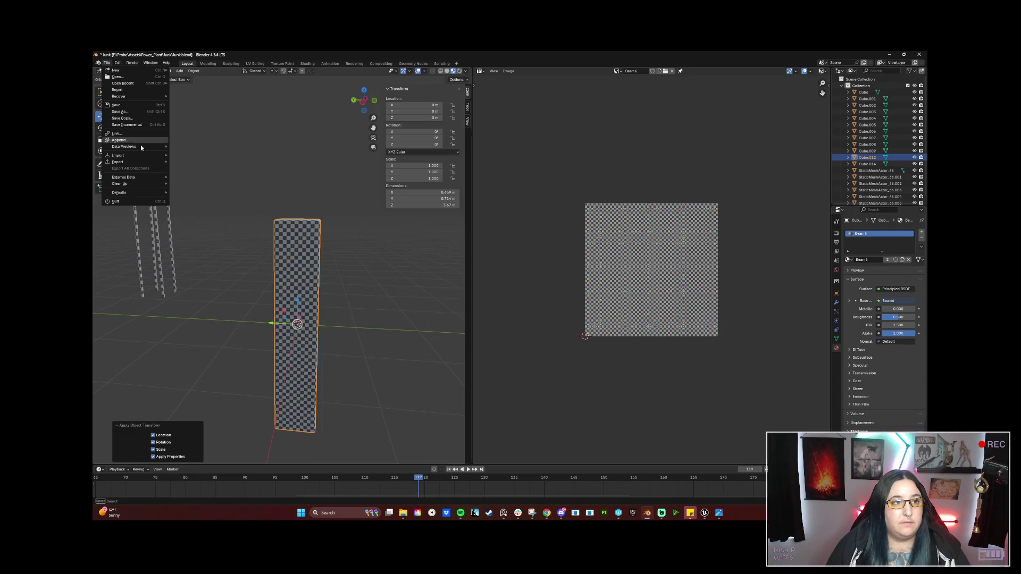
mouse_move(139, 162)
left_click(226, 222)
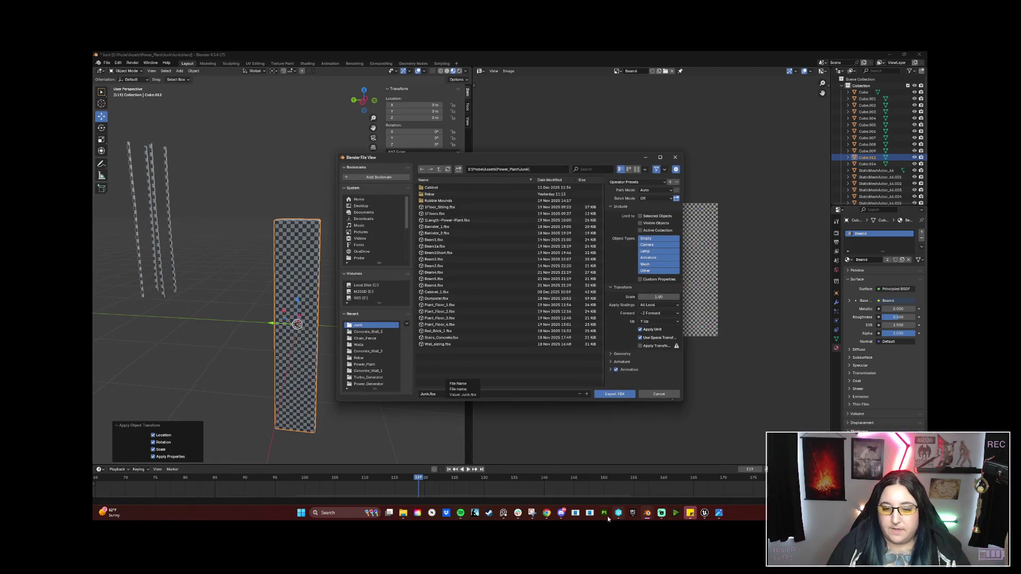
mouse_move(704, 513)
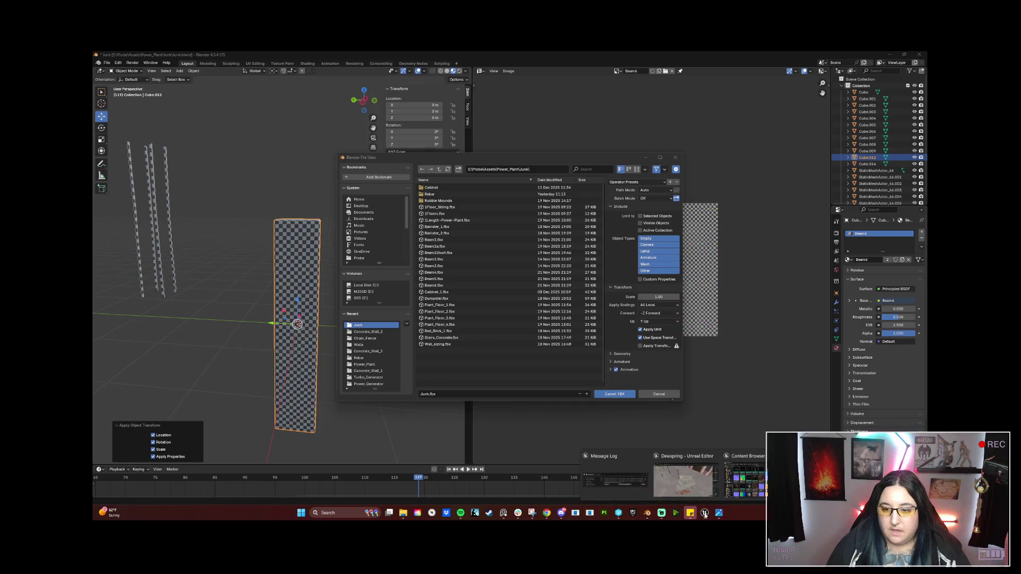
left_click(696, 476)
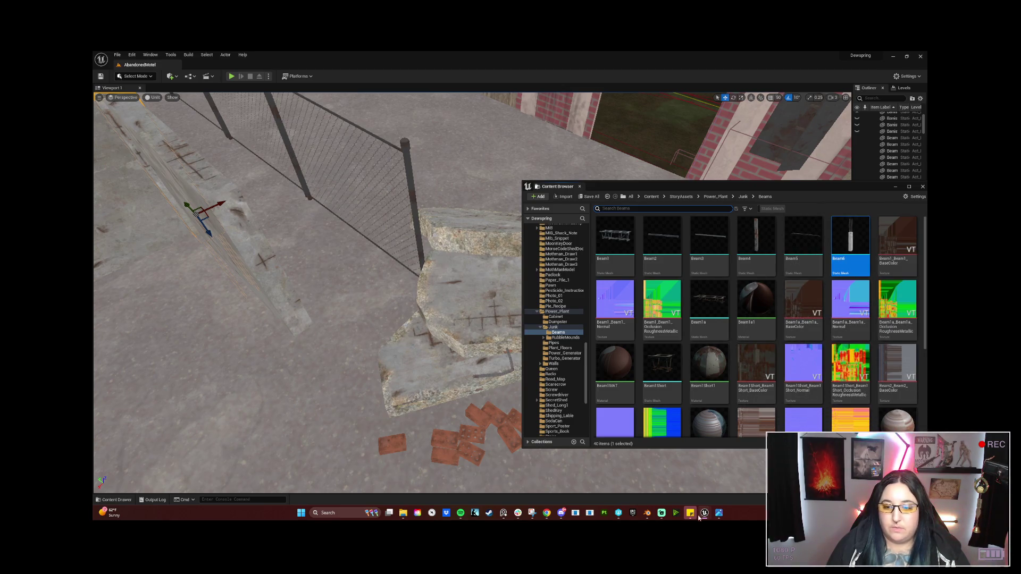
mouse_move(690, 513)
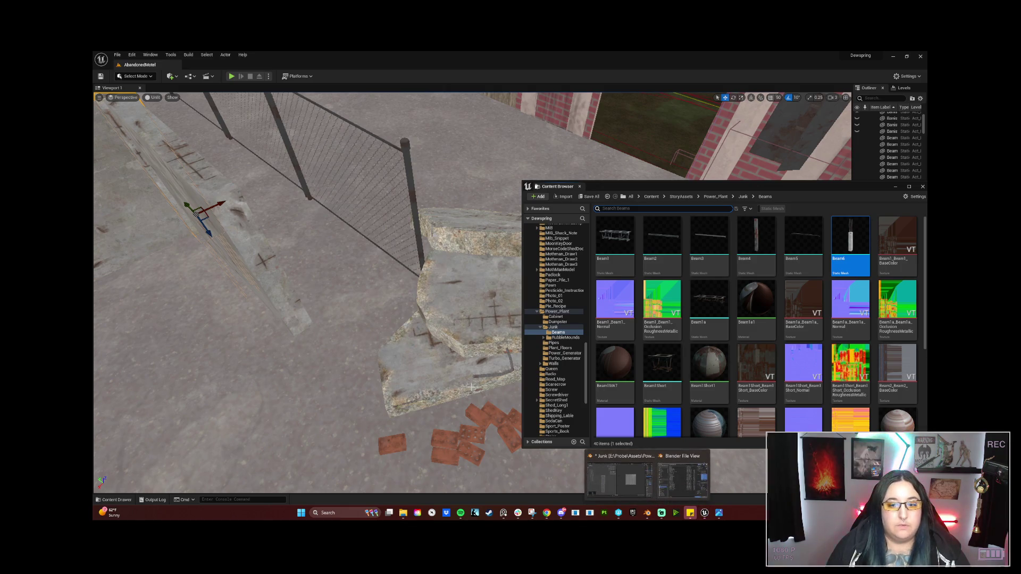
left_click(630, 484)
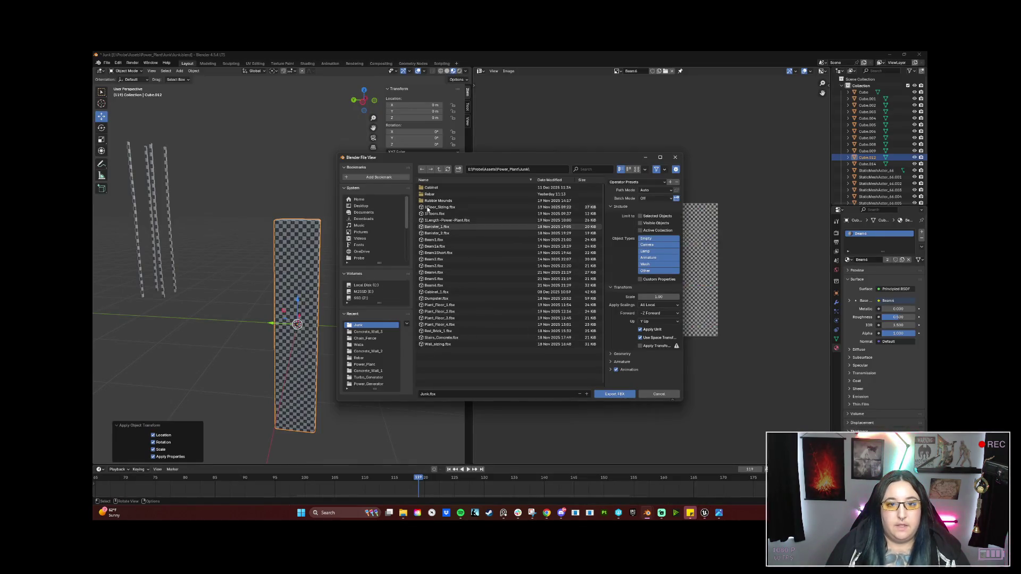
Rename the export from Beam6.fbx to Beam7.fbx and export it to the Junk folder
left_click(444, 286)
left_click(475, 394)
left_click(432, 394)
key("BackSpace")
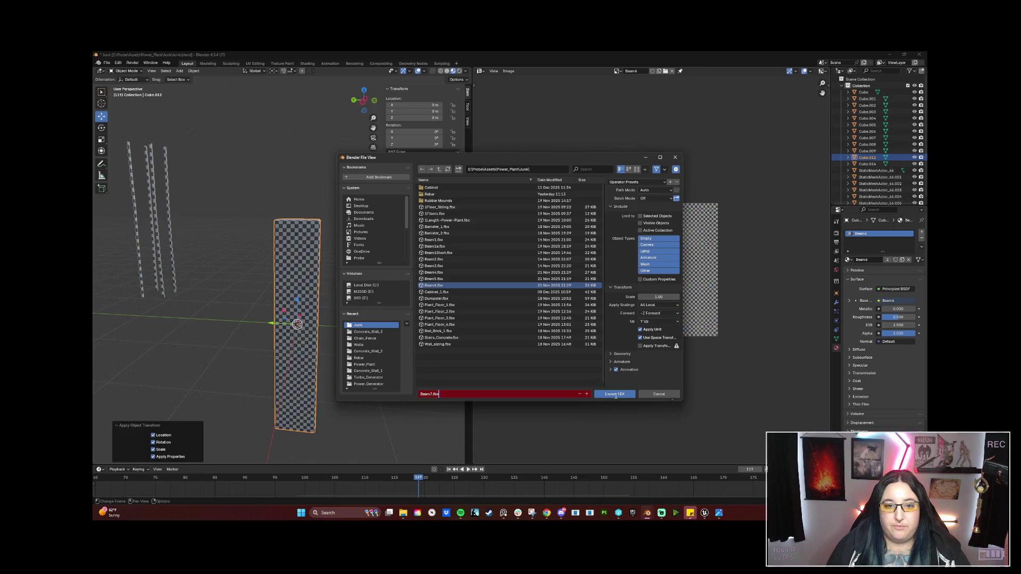
left_click(621, 395)
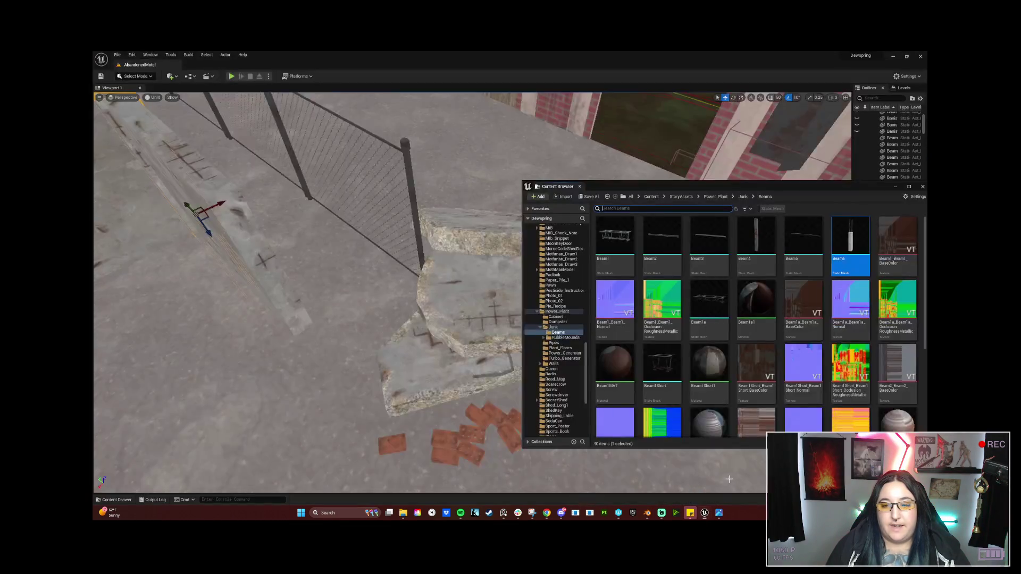
left_click(704, 513)
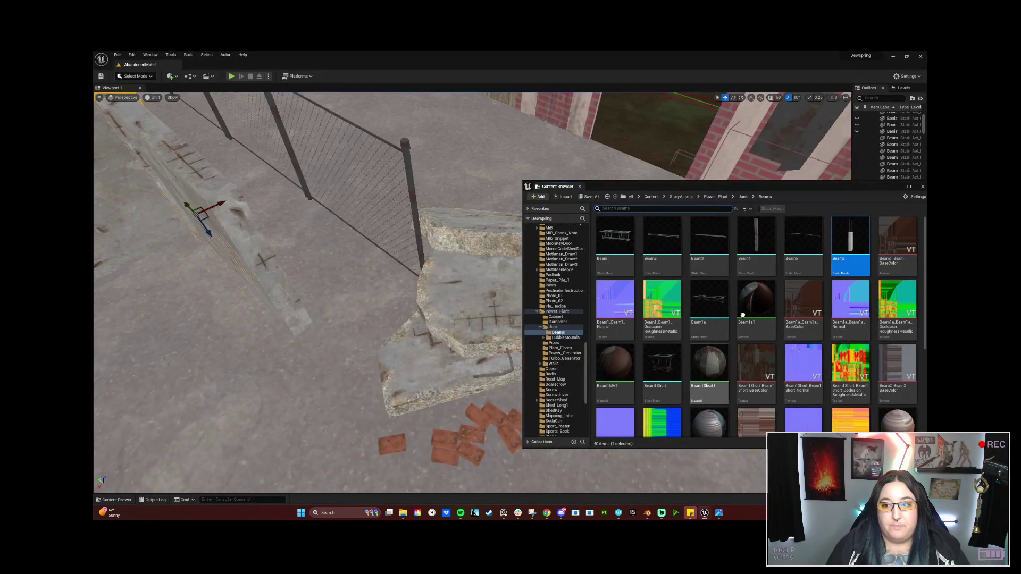
Check the Beam6 asset's details in the Content Browser's Beams folder
mouse_move(841, 258)
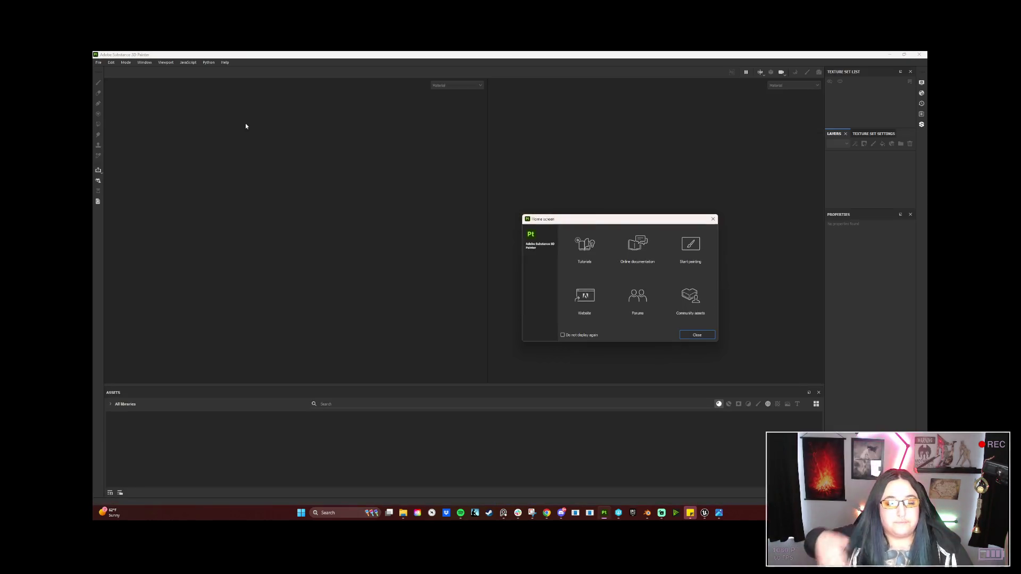
Close the Substance 3D Painter Home screen
left_click(694, 334)
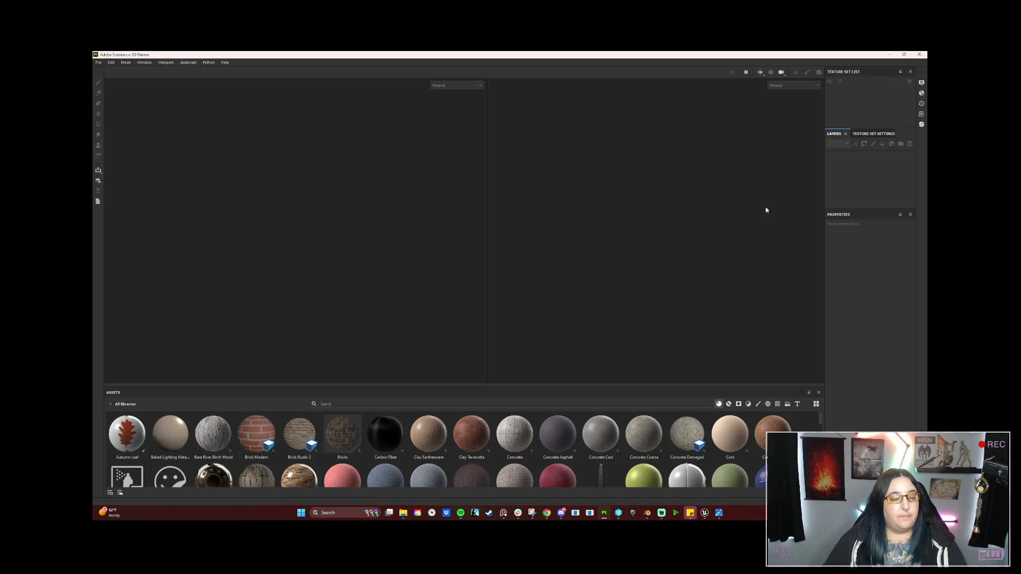
Start a new project and browse for its mesh, going up to the Assets folder
left_click(873, 133)
left_click(832, 134)
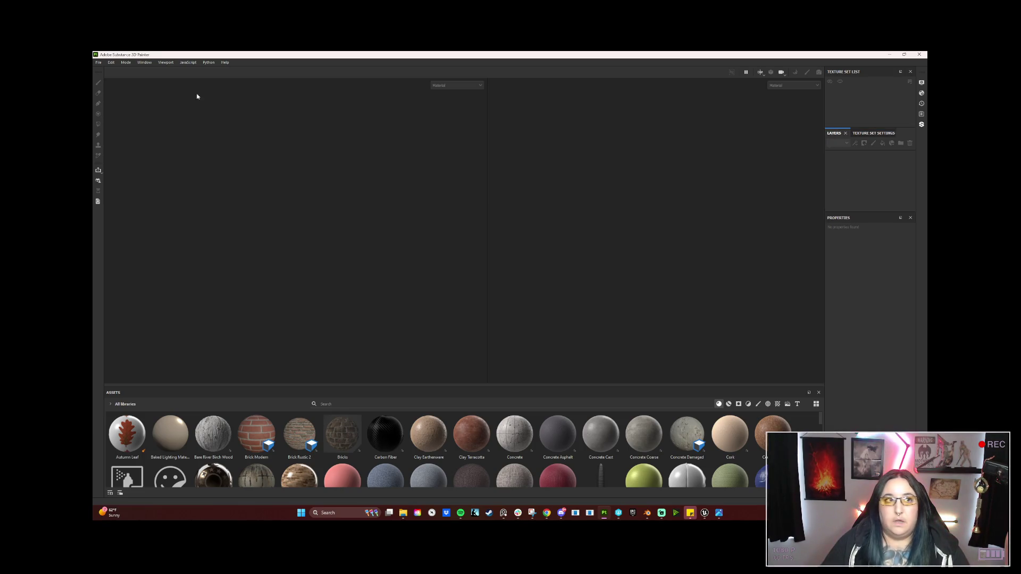
left_click(99, 62)
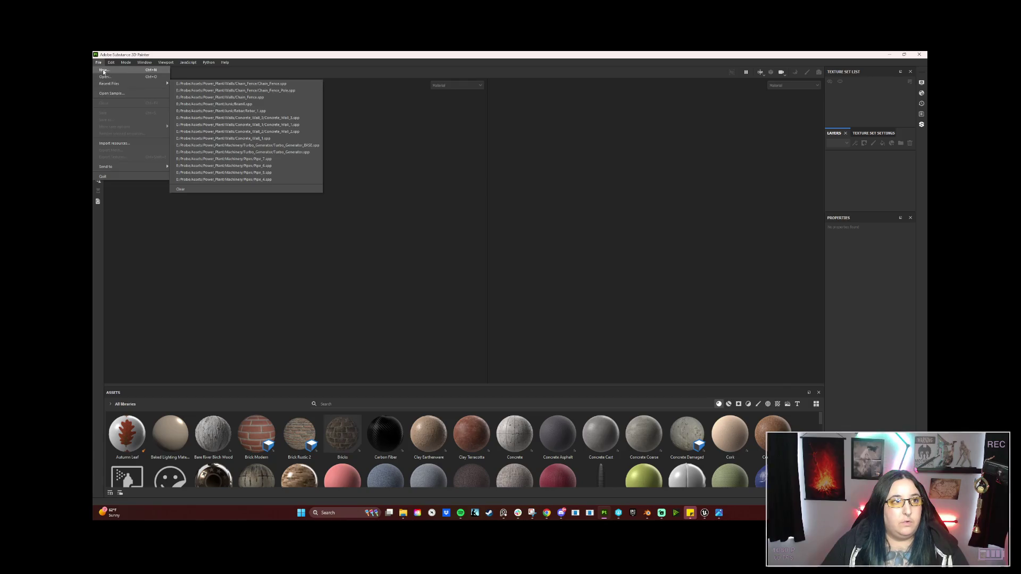
left_click(104, 70)
left_click(584, 213)
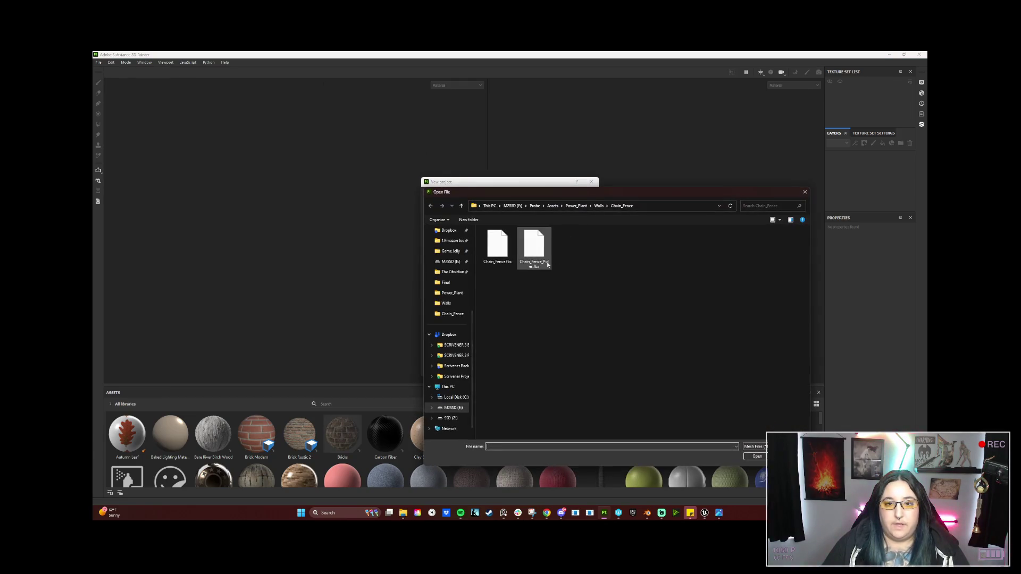
left_click(567, 207)
left_click(552, 206)
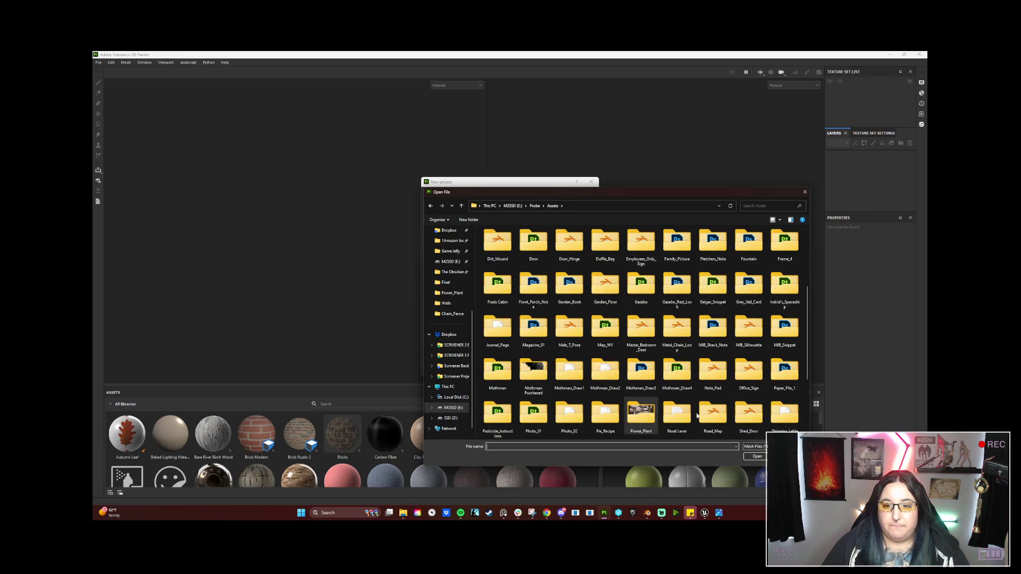
Pick Beam7.fbx from Power_Plant > Junk as the mesh and create the project
double_click(641, 414)
double_click(573, 259)
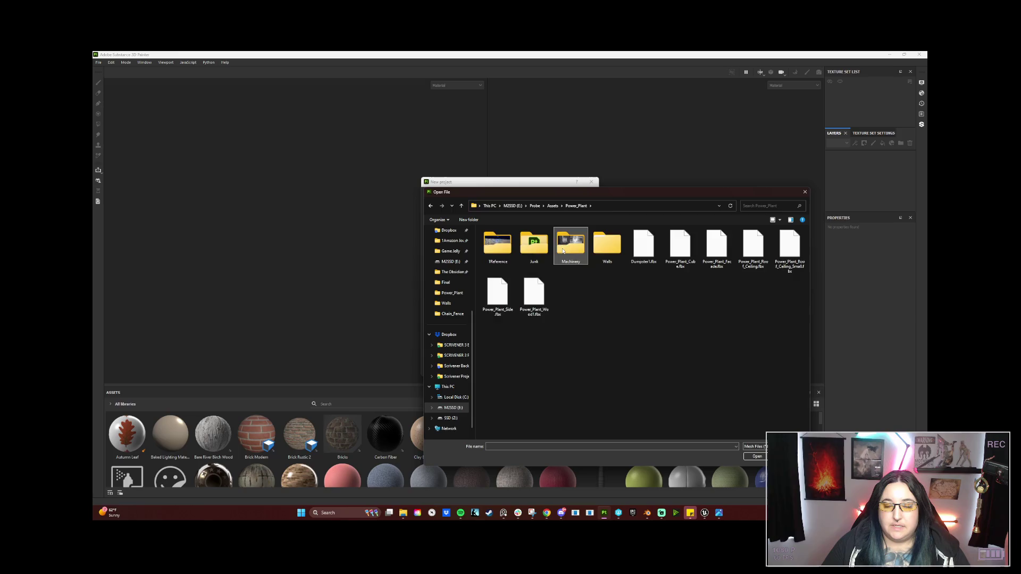
key("alt+Left")
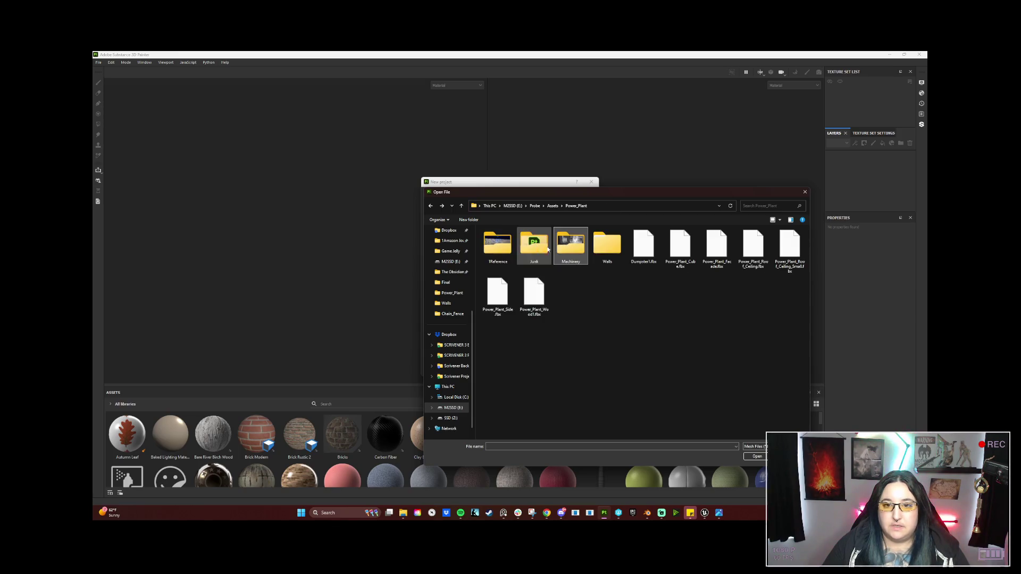
double_click(532, 252)
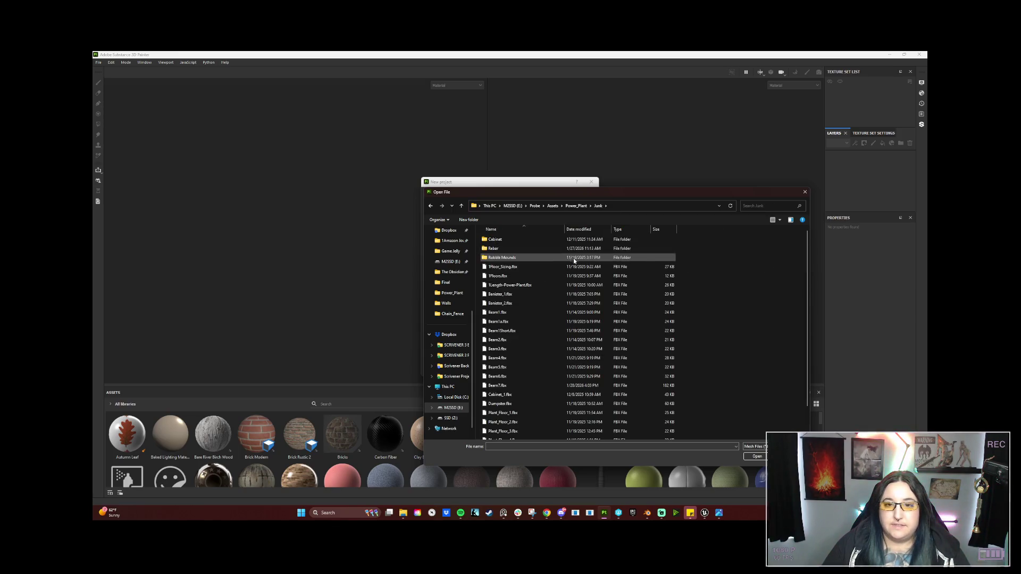
left_click(518, 386)
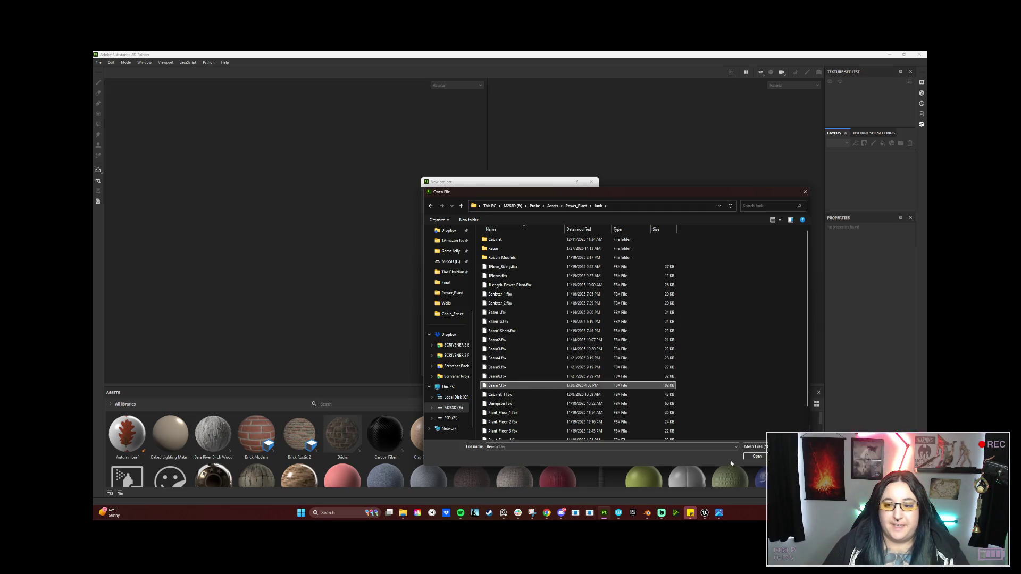
left_click(756, 456)
left_click(540, 370)
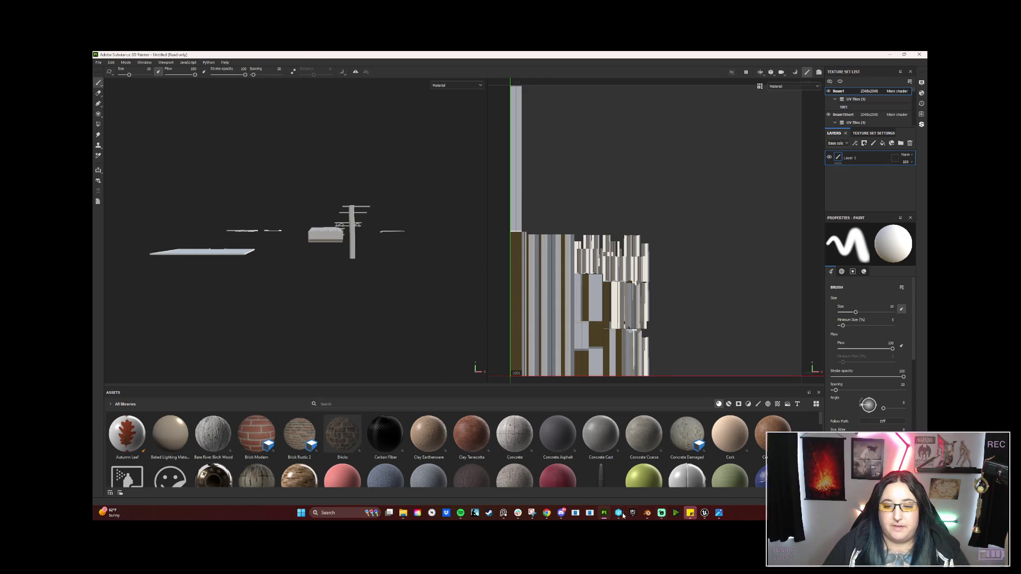
left_click(647, 513)
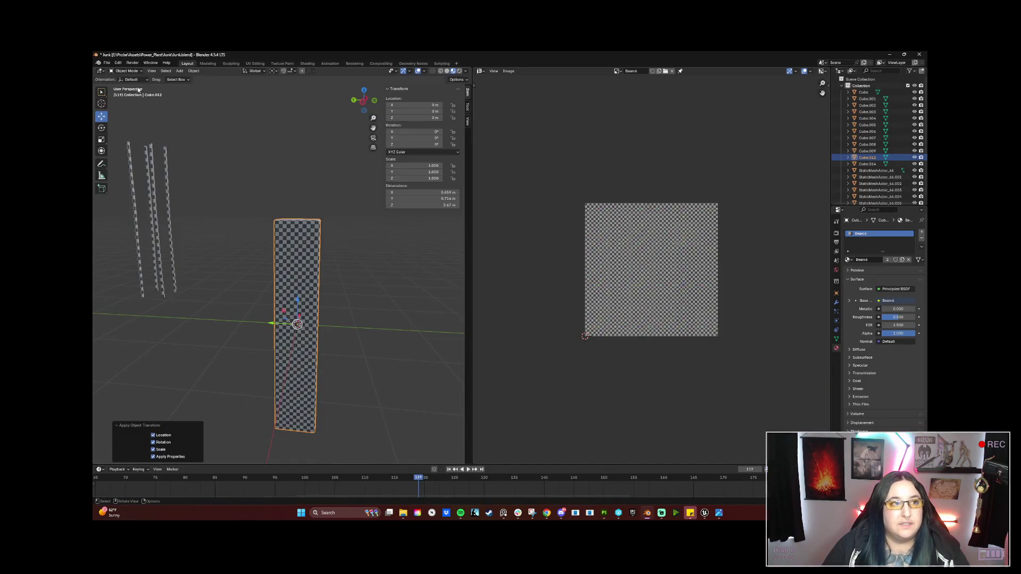
Re-export the beam as Beam7.fbx, overwriting the earlier export in the Junk folder
left_click(106, 62)
mouse_move(145, 186)
mouse_move(149, 164)
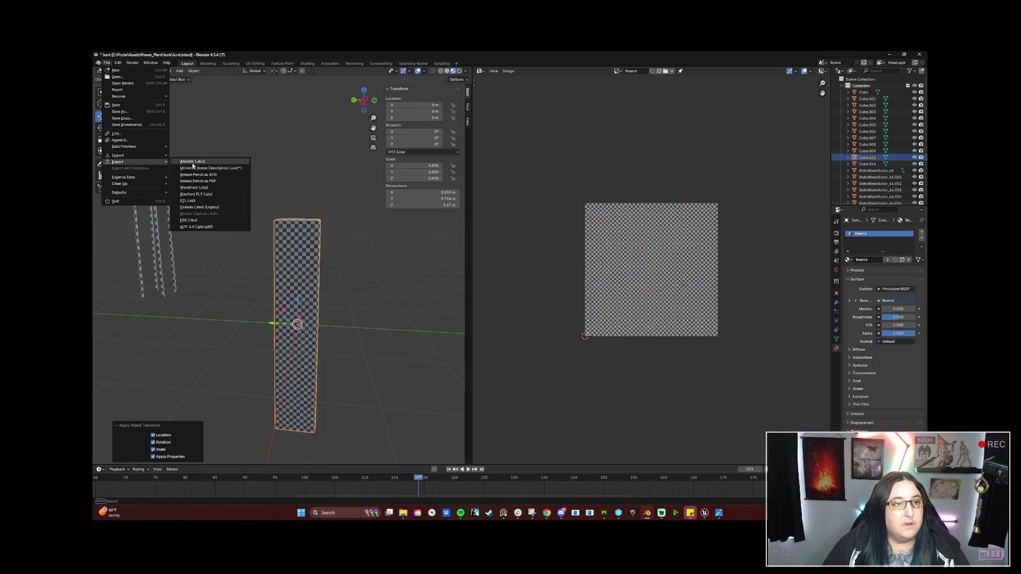
left_click(210, 222)
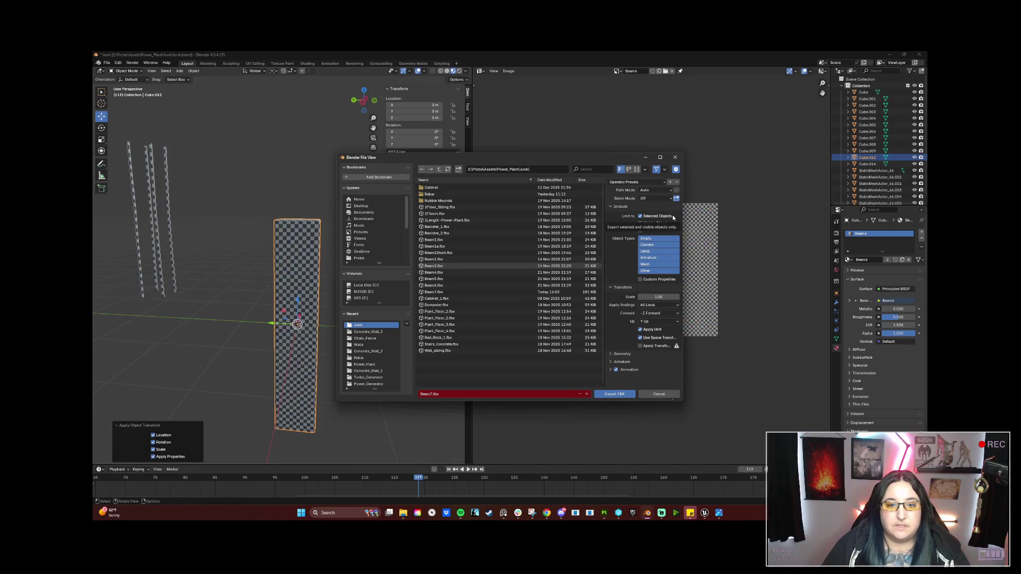
left_click(613, 393)
left_click(604, 513)
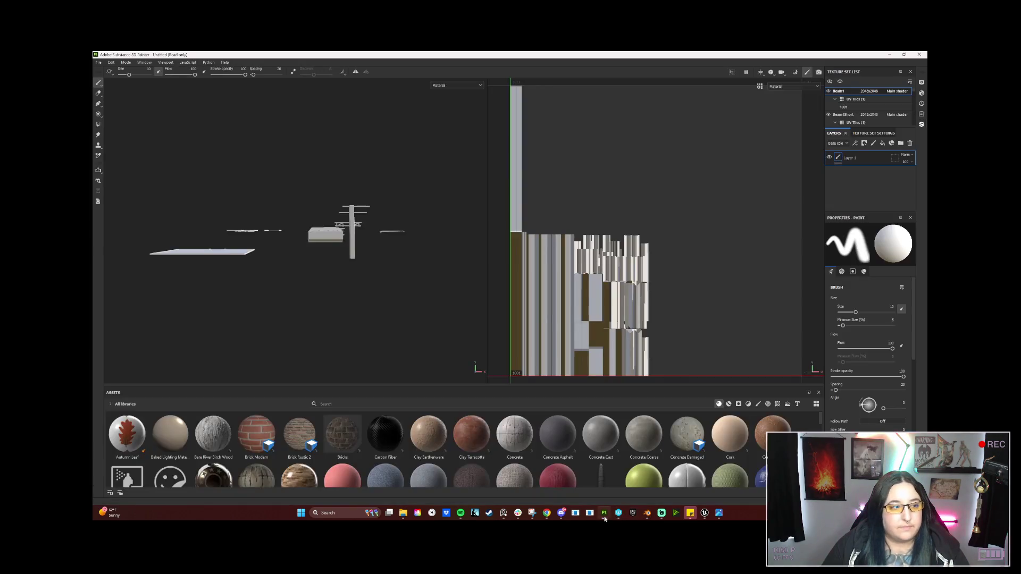
Try reloading Beam7.fbx as the project mesh through Project configuration
left_click(99, 62)
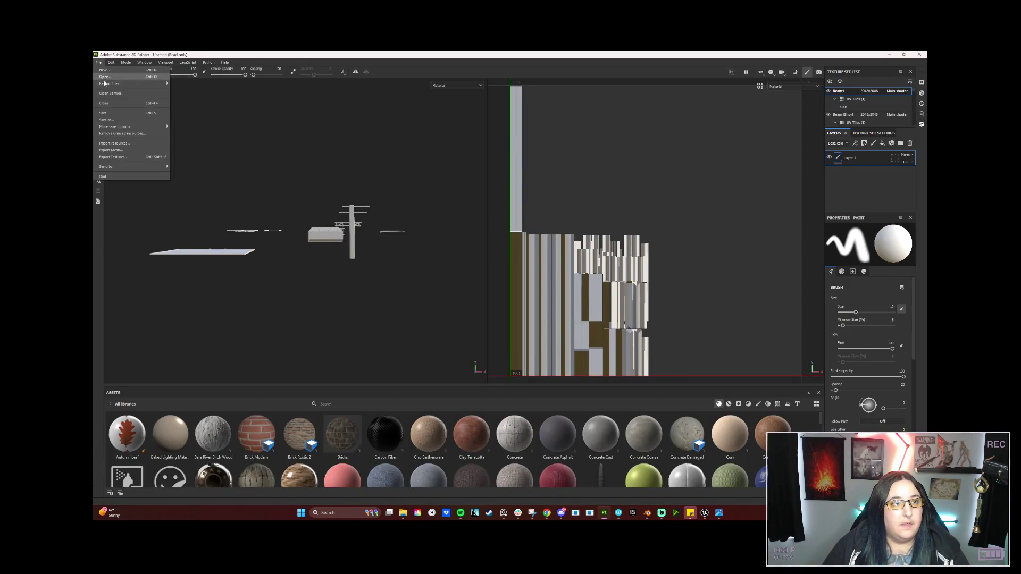
left_click(98, 62)
left_click(99, 63)
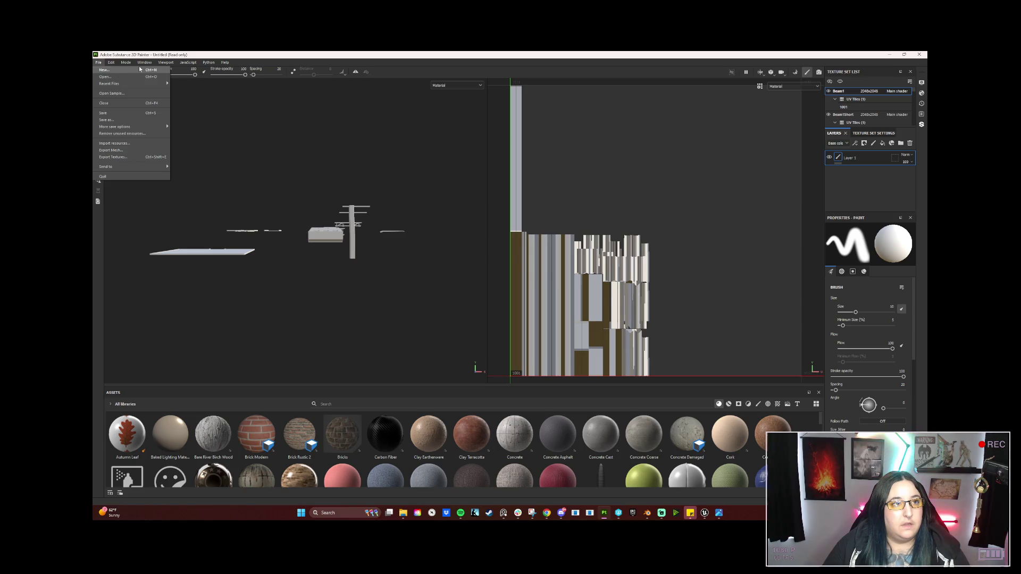
left_click(128, 84)
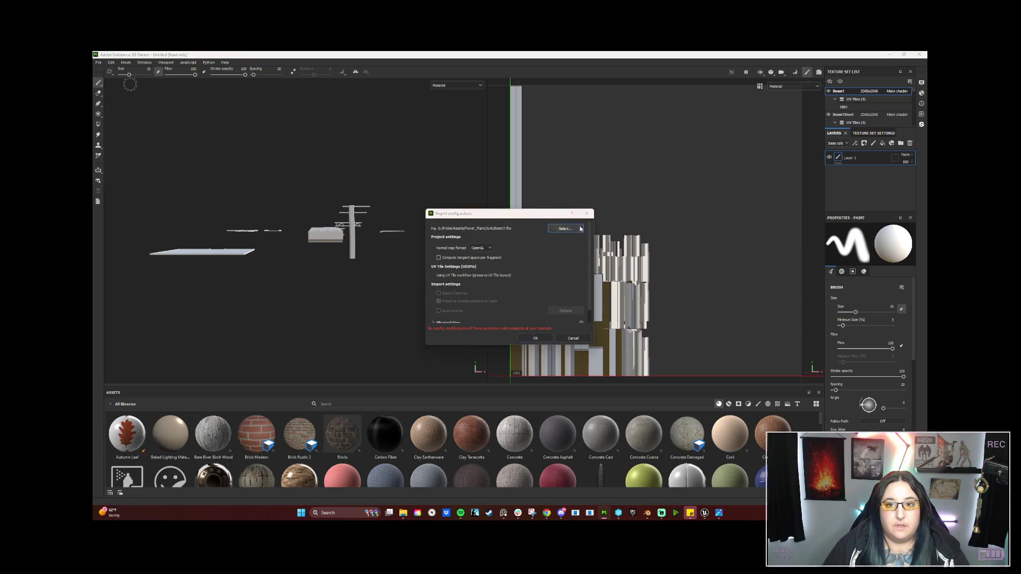
left_click(580, 229)
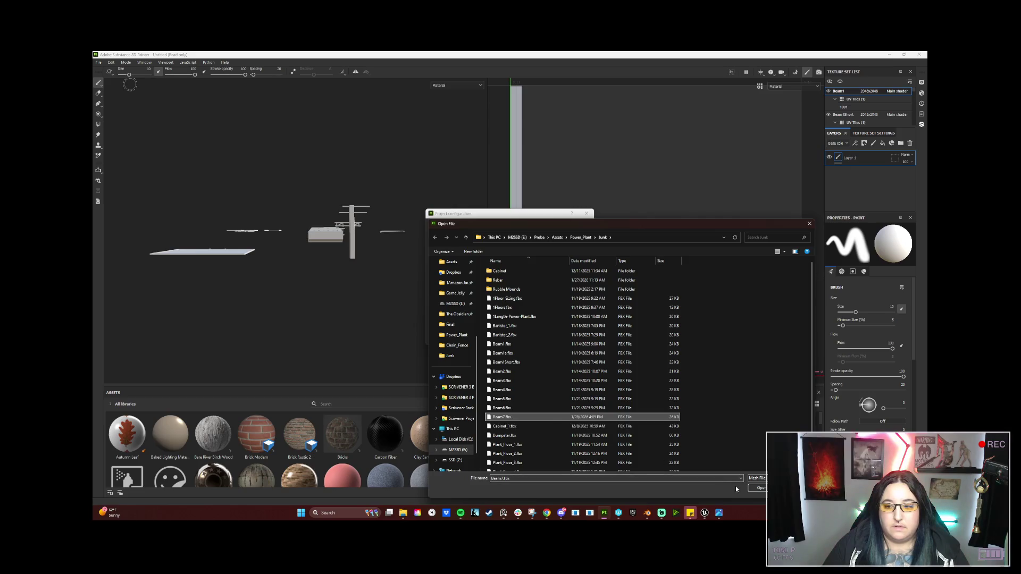
left_click(757, 488)
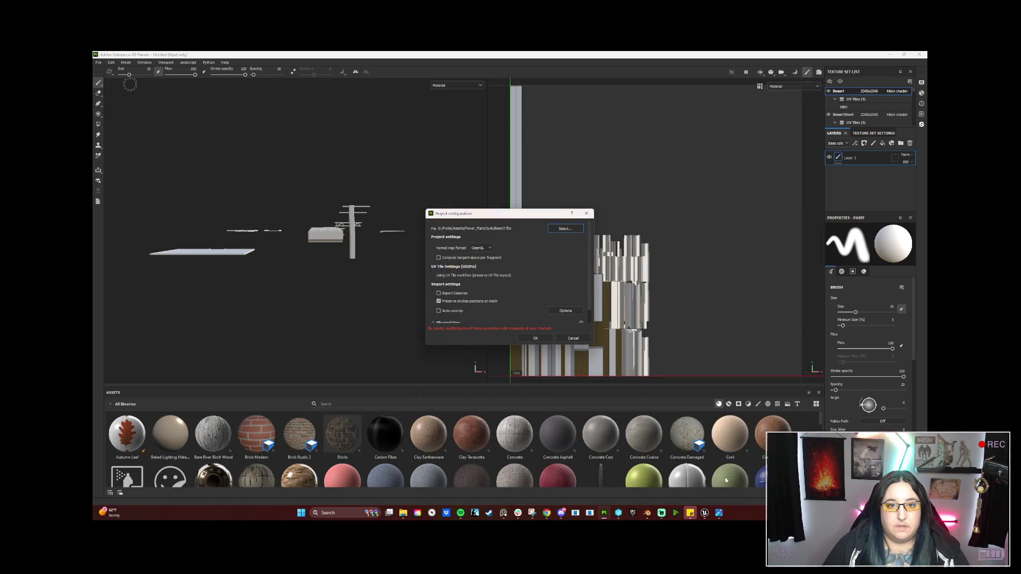
left_click(544, 344)
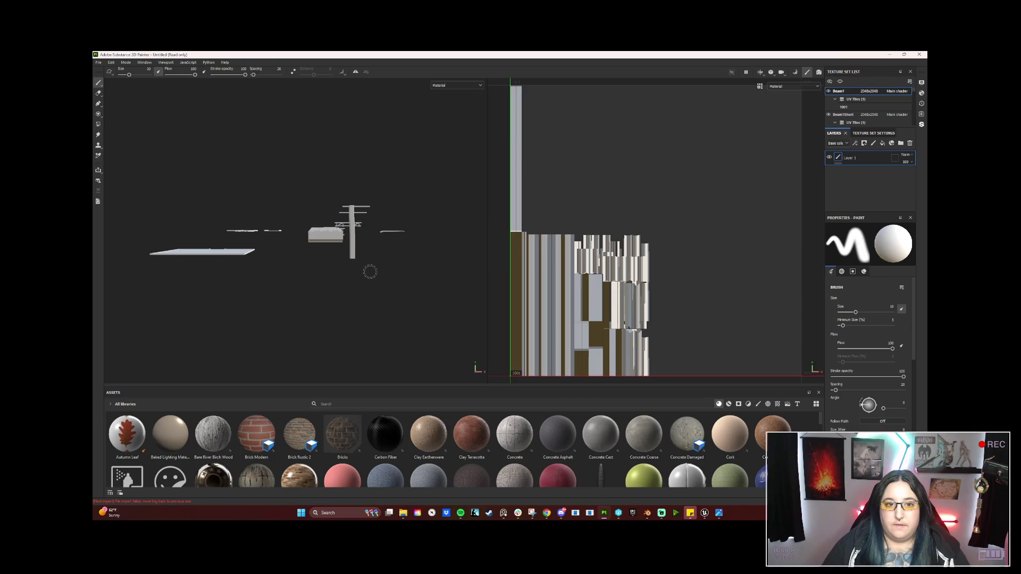
mouse_move(318, 253)
left_mouse_down()
mouse_move(303, 249)
mouse_move(324, 249)
mouse_move(293, 250)
left_mouse_up()
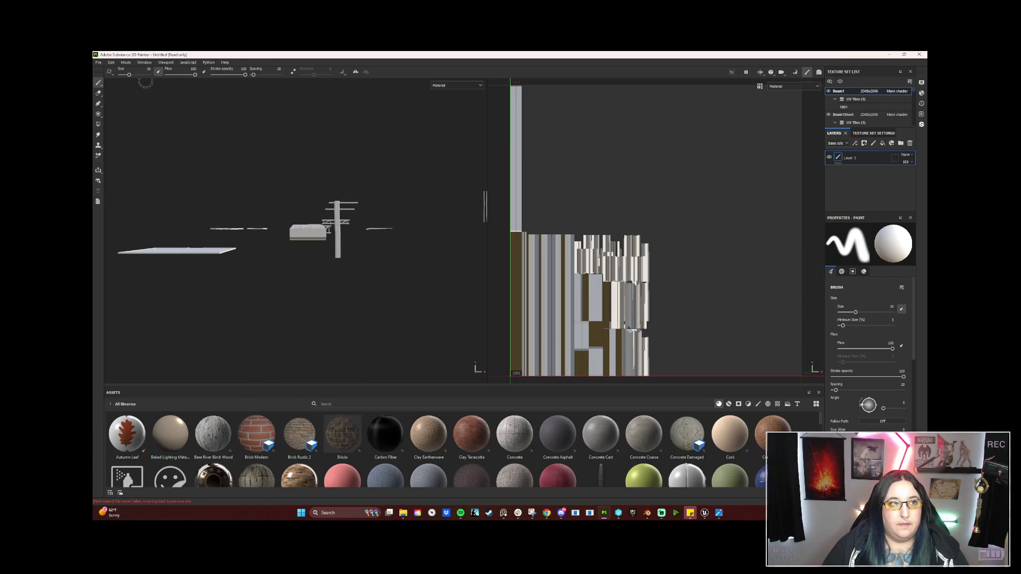
Create a new project using Beam7.fbx as its mesh
left_click(98, 62)
left_click(102, 69)
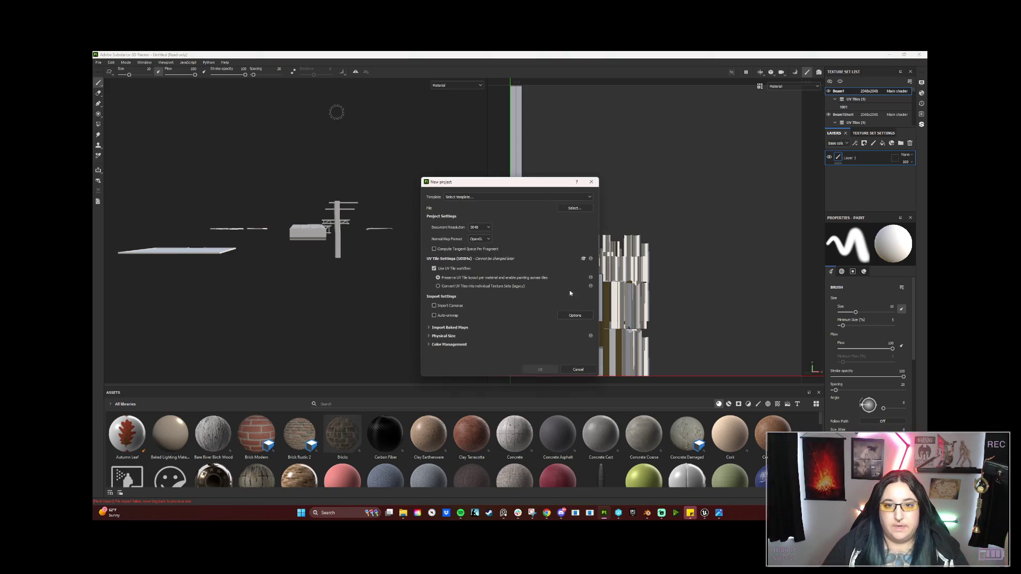
left_click(574, 208)
left_click(517, 386)
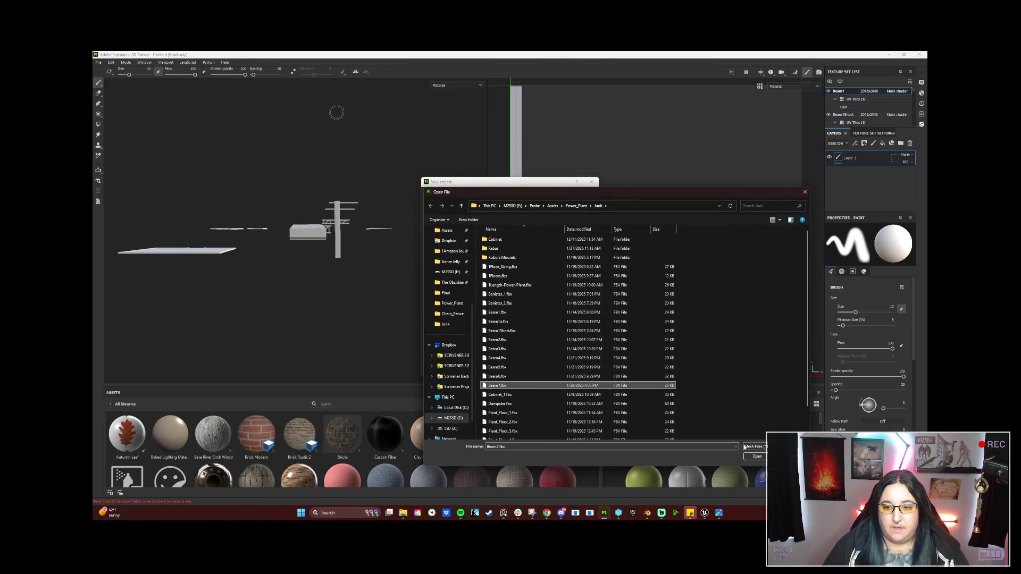
left_click(757, 457)
left_click(540, 370)
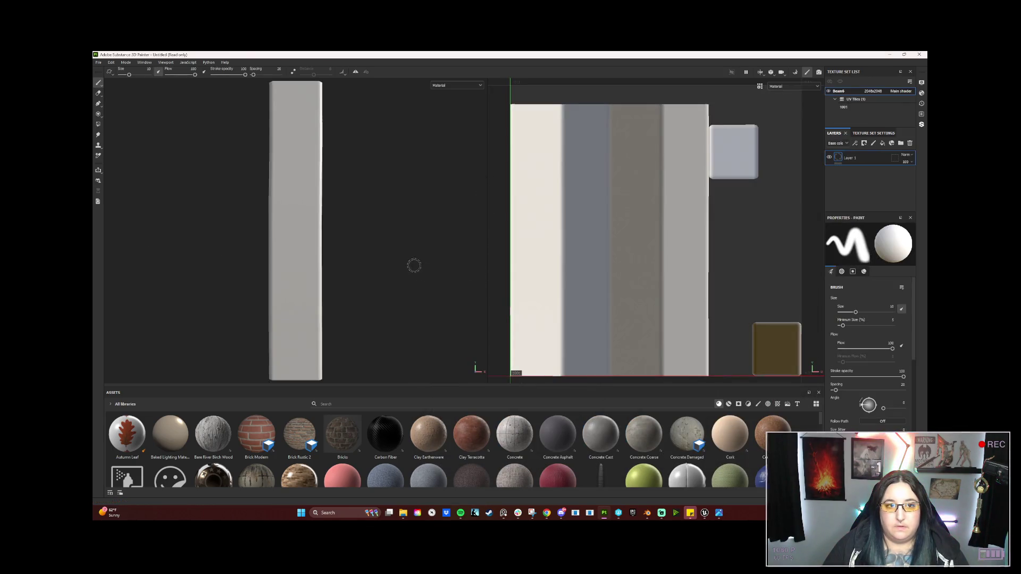
Open Bake Mesh Maps in the beam's Texture Set Settings, then switch to Blender
mouse_move(314, 192)
left_mouse_down()
mouse_move(335, 216)
mouse_move(351, 216)
mouse_move(376, 109)
mouse_move(301, 207)
left_mouse_up()
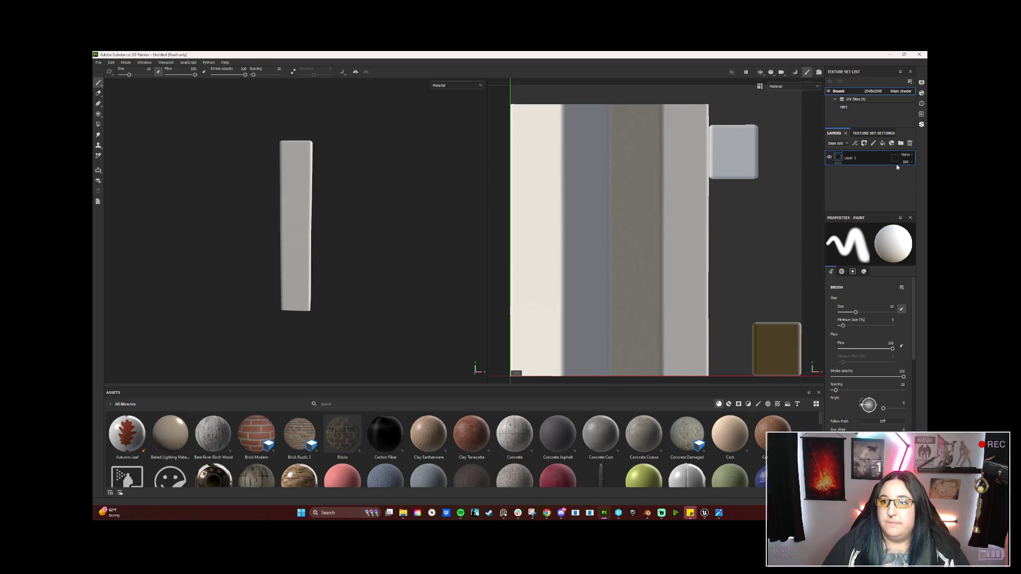
left_click(872, 133)
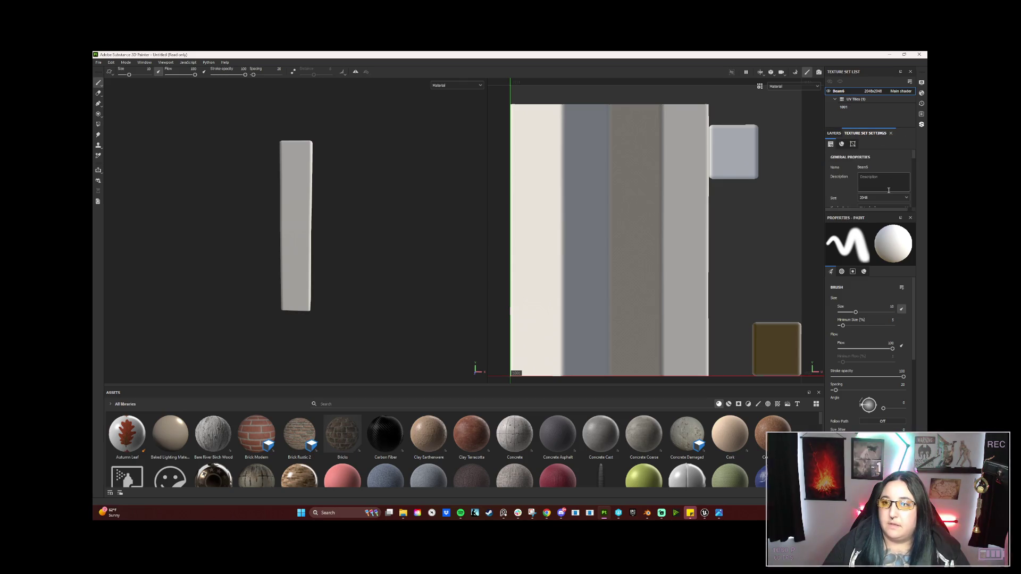
left_click(891, 157)
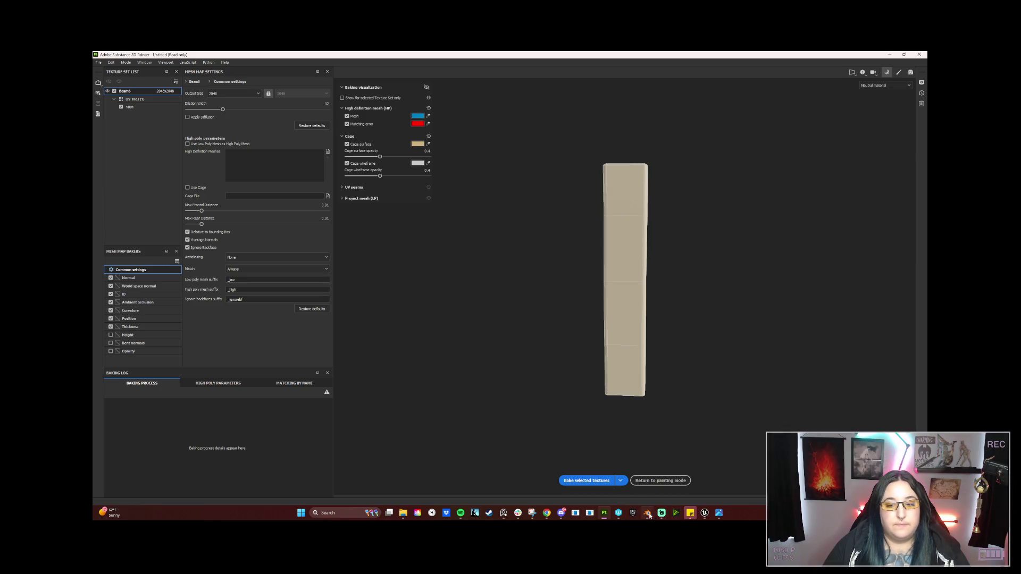
key("alt+Tab")
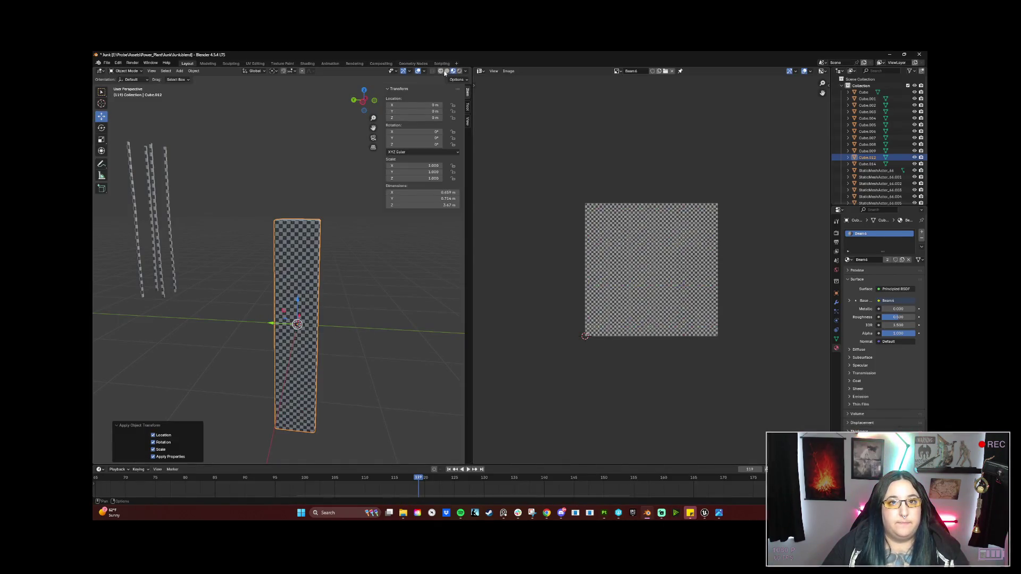
Switch Blender's viewport to Solid shading and zoom in on the scene
left_click(447, 71)
mouse_move(407, 337)
left_mouse_down()
mouse_move(358, 326)
mouse_move(330, 340)
mouse_move(457, 396)
mouse_move(305, 392)
mouse_move(224, 259)
mouse_move(379, 366)
left_mouse_up()
scroll(406, 371, "up", 5)
scroll(287, 268, "up", 1)
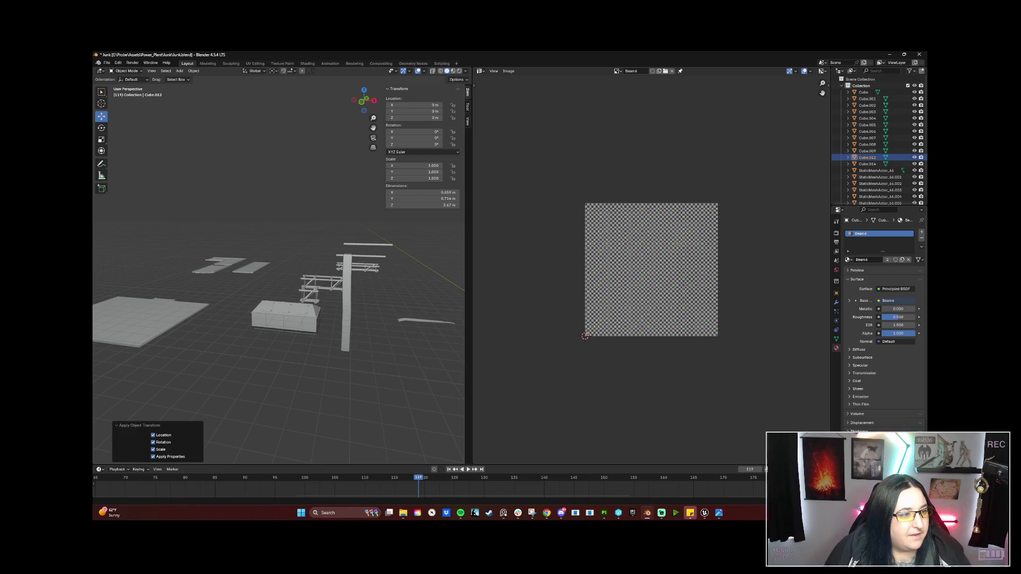
key("alt+Tab")
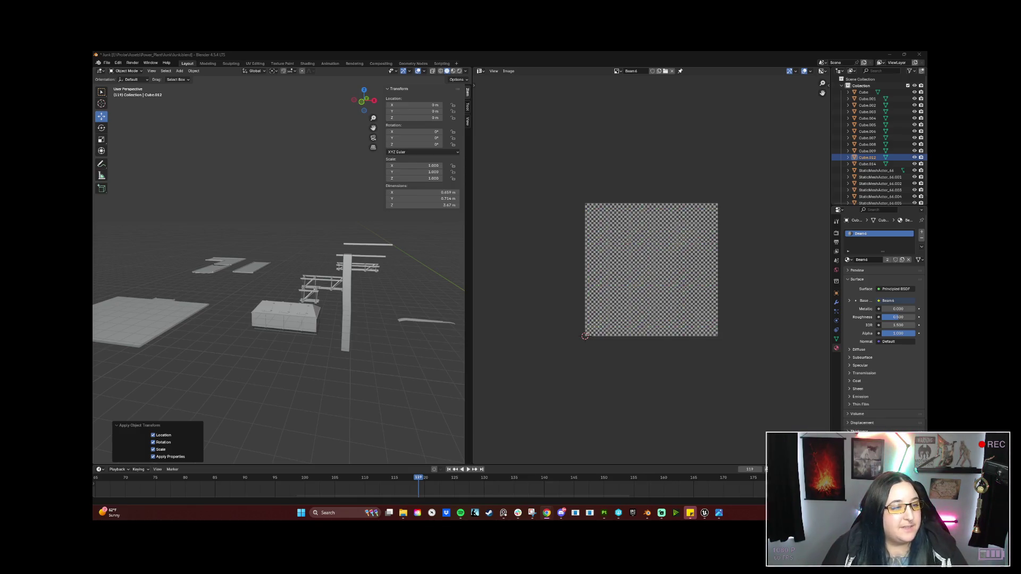
Select the vertical pole Cube.008, inspect it close up, then minimize Blender
left_click(174, 314)
left_click(298, 324)
left_click(349, 301)
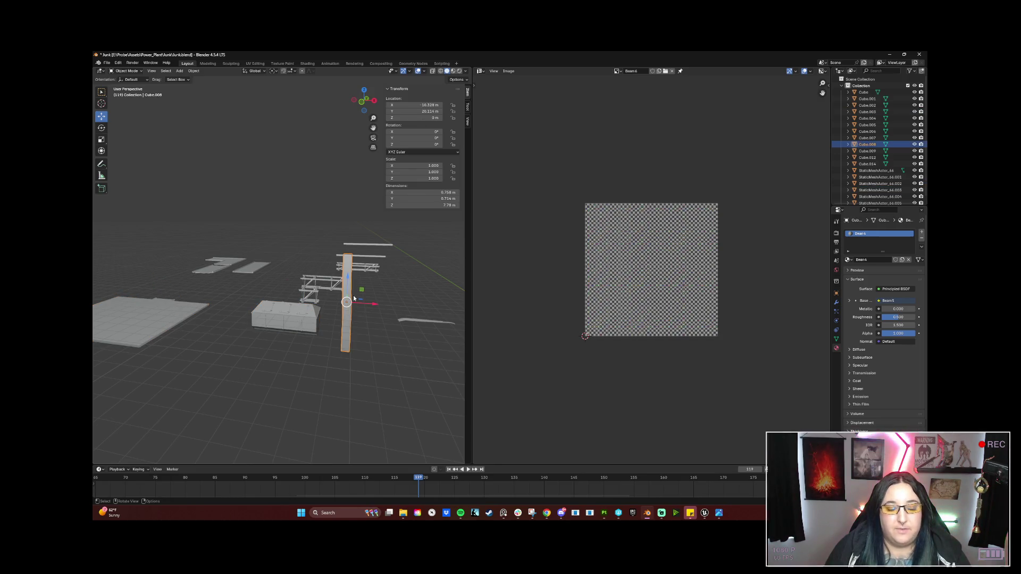
mouse_move(260, 308)
left_mouse_down()
mouse_move(319, 304)
mouse_move(257, 301)
left_mouse_up()
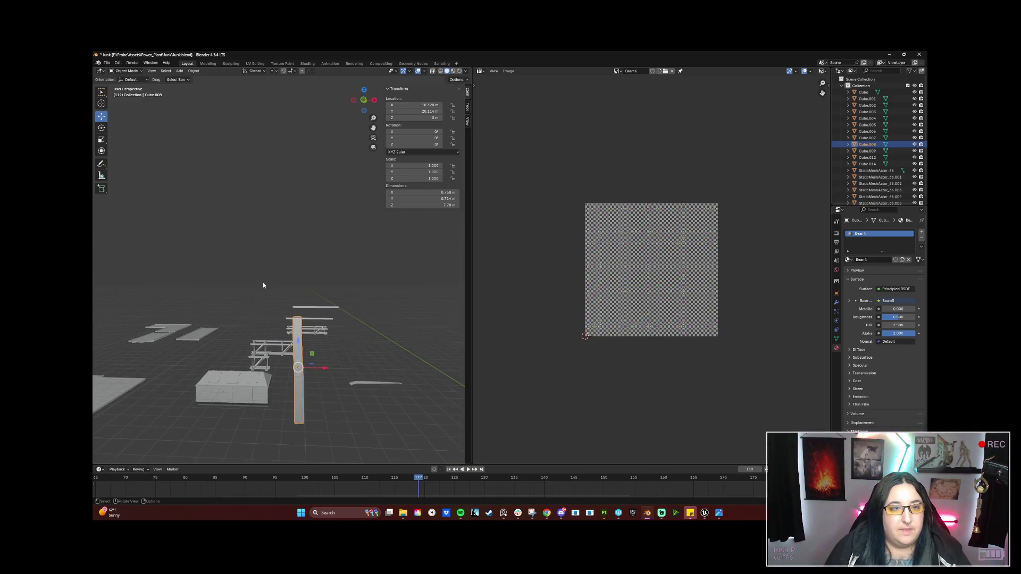
left_click(108, 64)
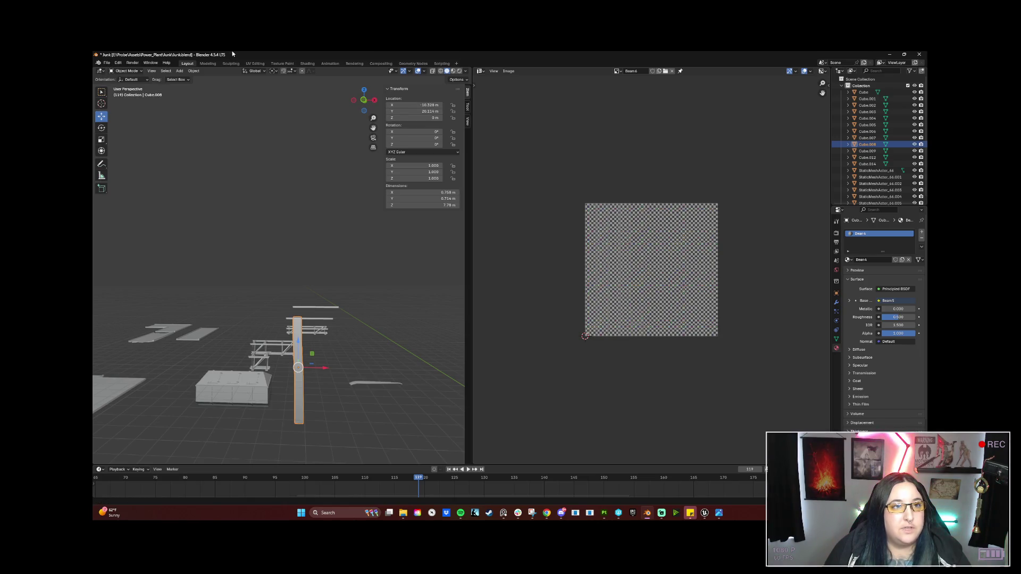
mouse_move(330, 297)
left_mouse_down()
mouse_move(326, 337)
mouse_move(259, 329)
mouse_move(340, 319)
mouse_move(372, 298)
left_mouse_up()
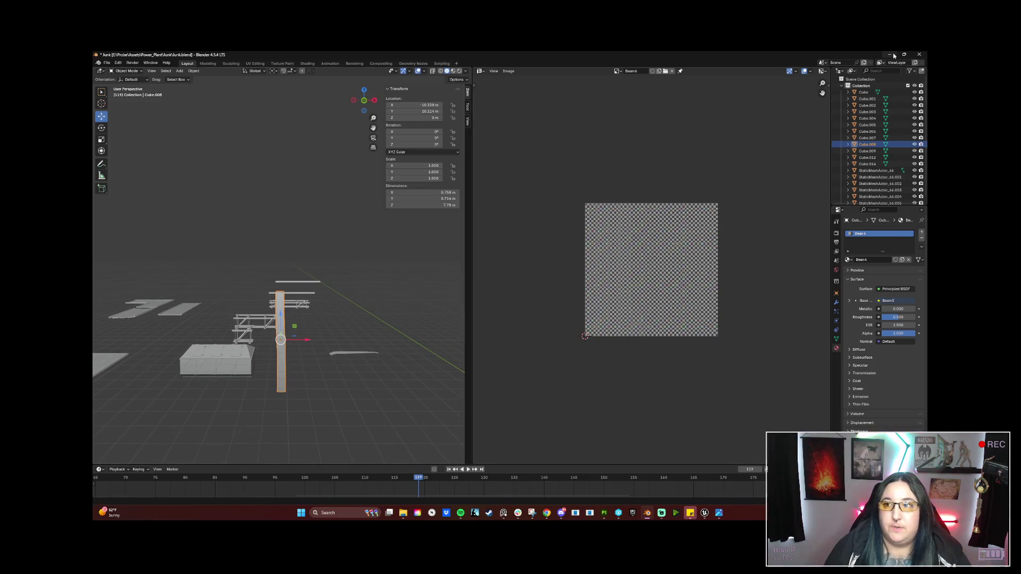
left_click(892, 54)
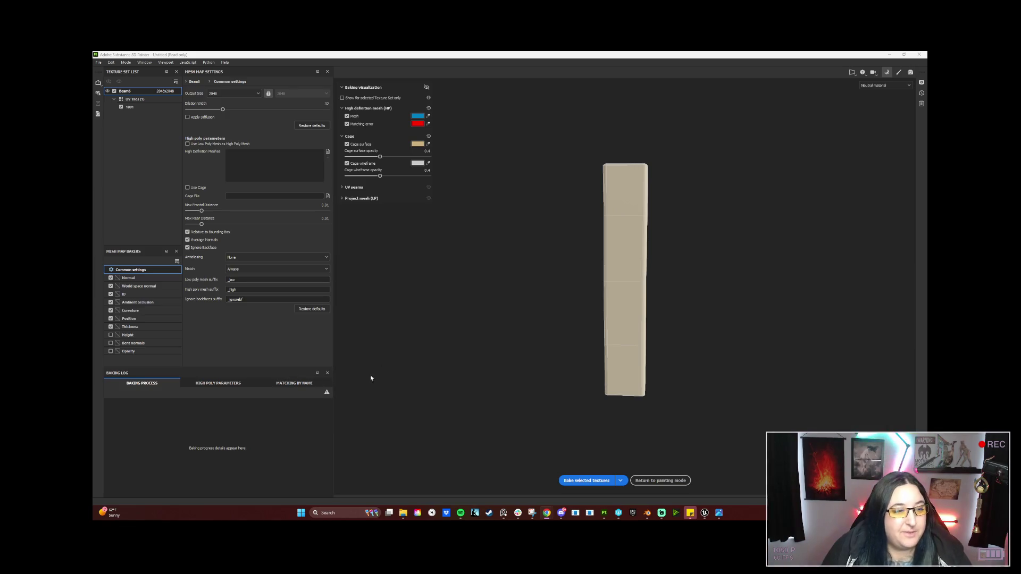
Return to painting mode and add a fill layer above Layer 1
left_click(659, 480)
mouse_move(350, 257)
left_mouse_down()
mouse_move(296, 248)
mouse_move(385, 134)
mouse_move(353, 225)
mouse_move(362, 244)
left_mouse_up()
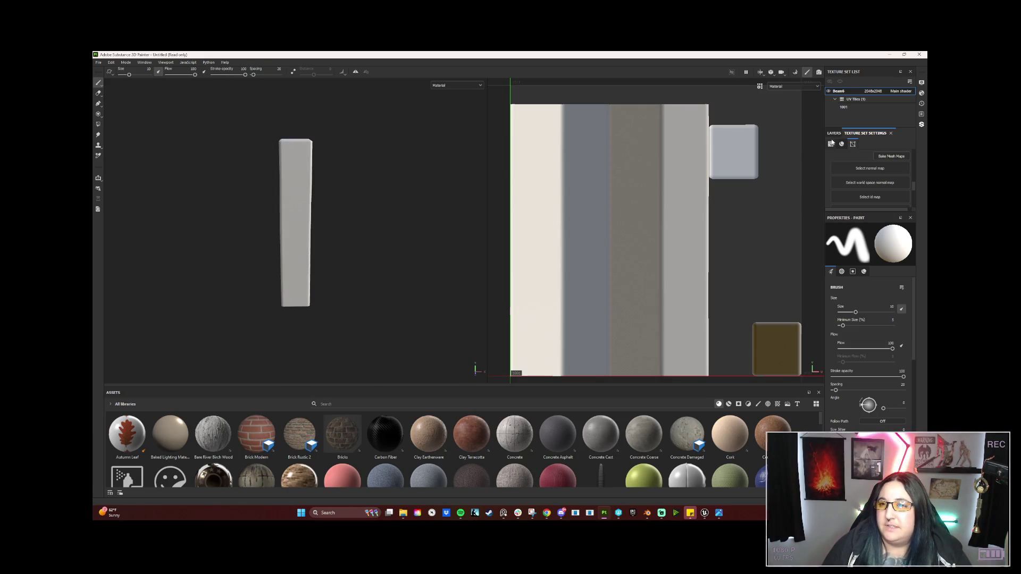
left_click(833, 132)
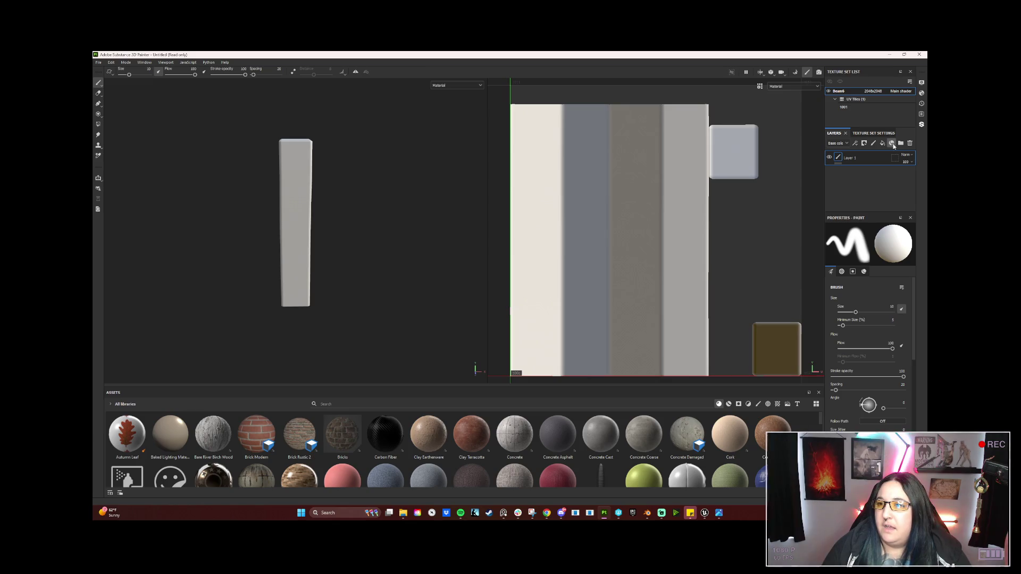
left_click(893, 146)
left_click(882, 144)
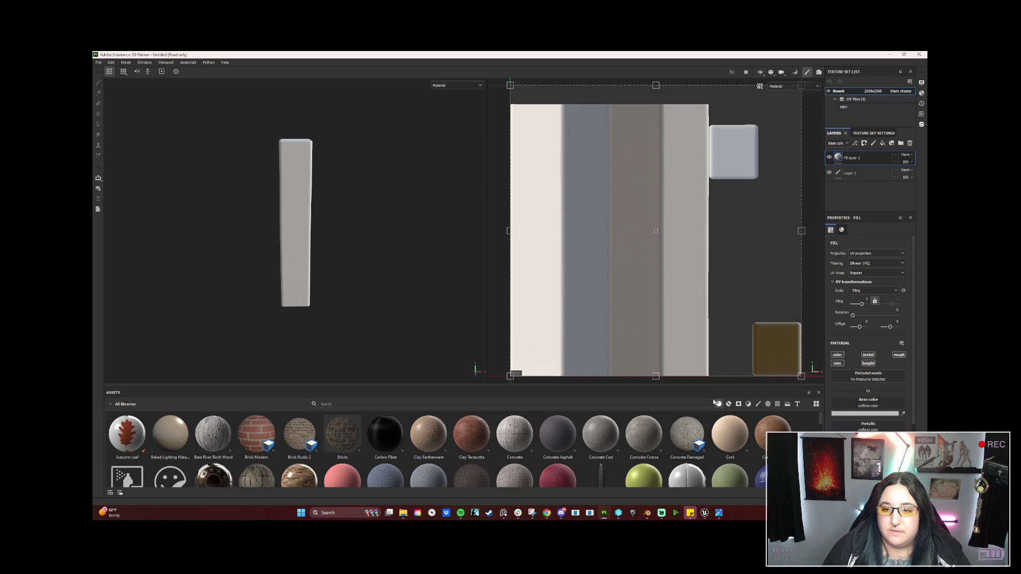
left_click_drag(711, 388, 697, 336)
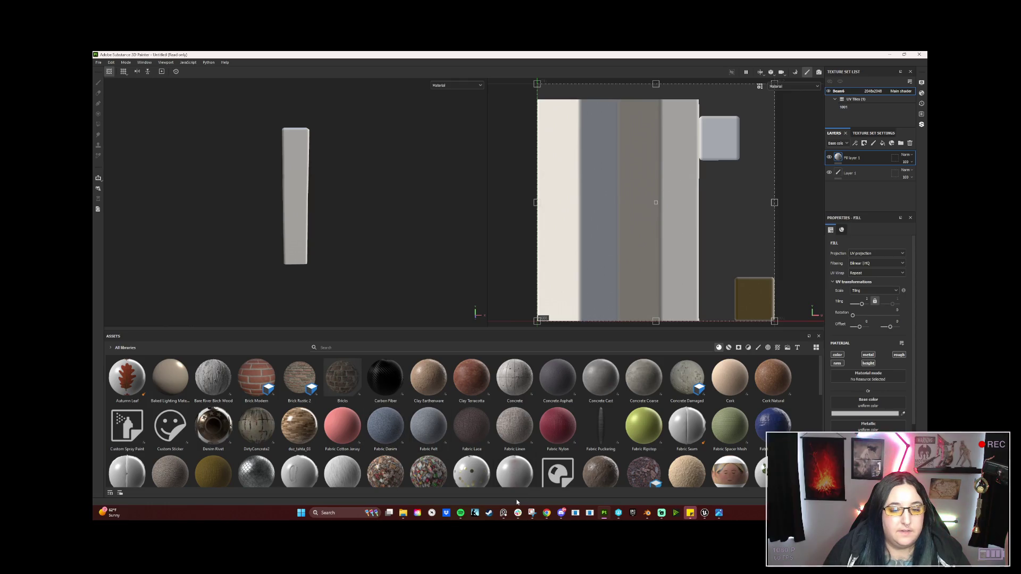
left_click_drag(819, 371, 818, 422)
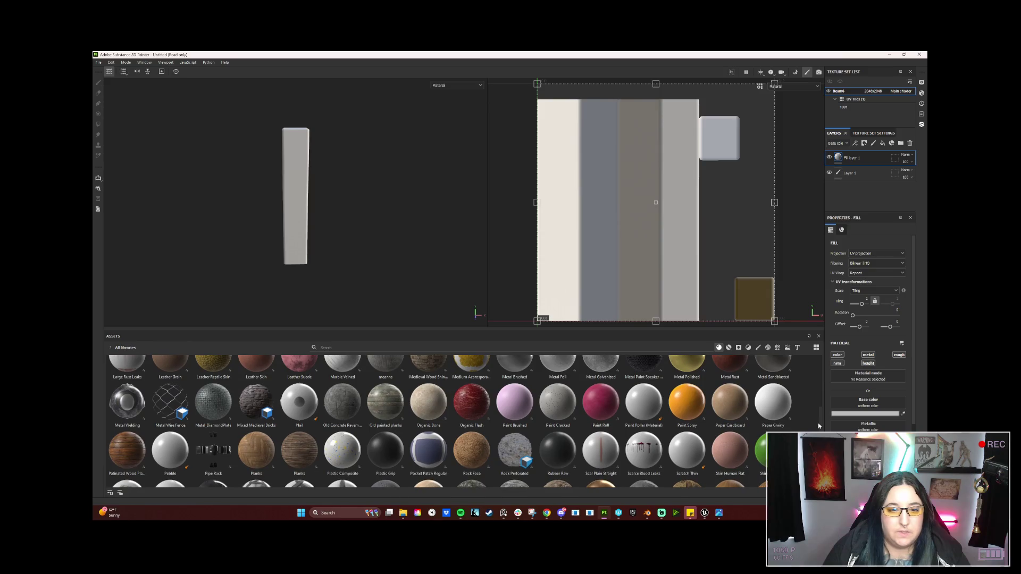
scroll(501, 421, "down", 2)
scroll(501, 421, "down", 1)
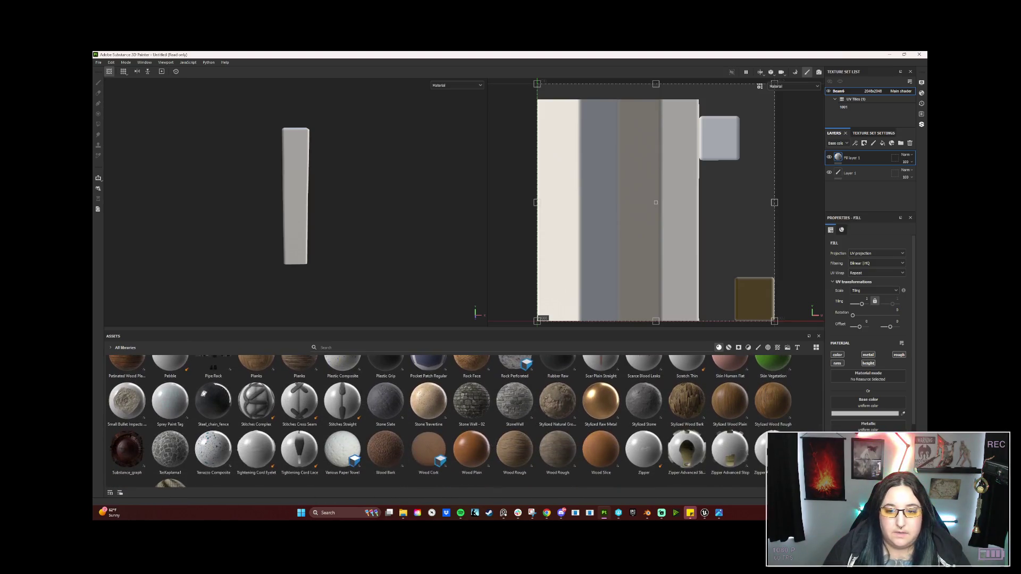
scroll(462, 421, "up", 1)
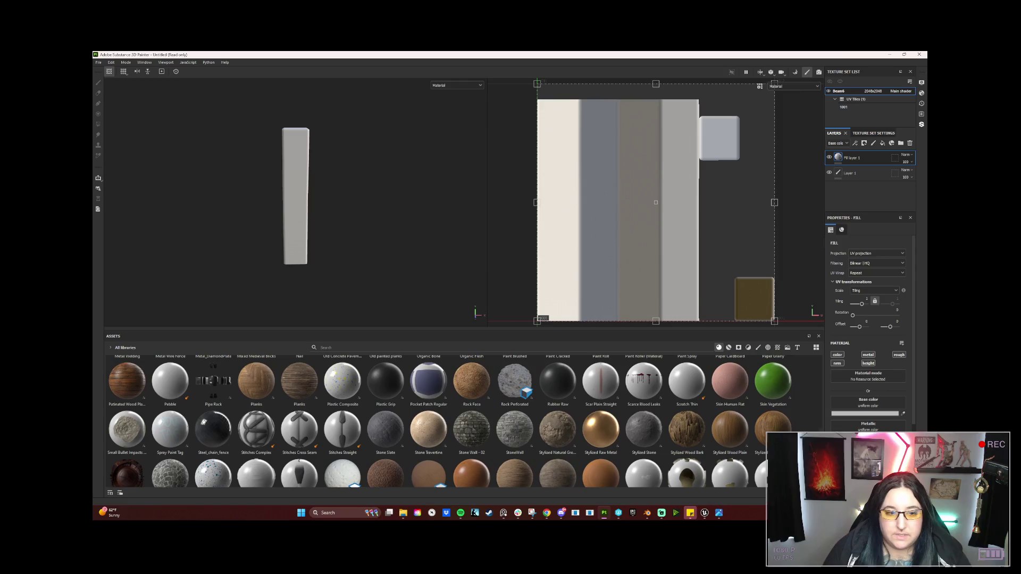
Add a second fill layer, delete Layer 1, and apply Rock Perforated to Fill layer 1
left_click(882, 143)
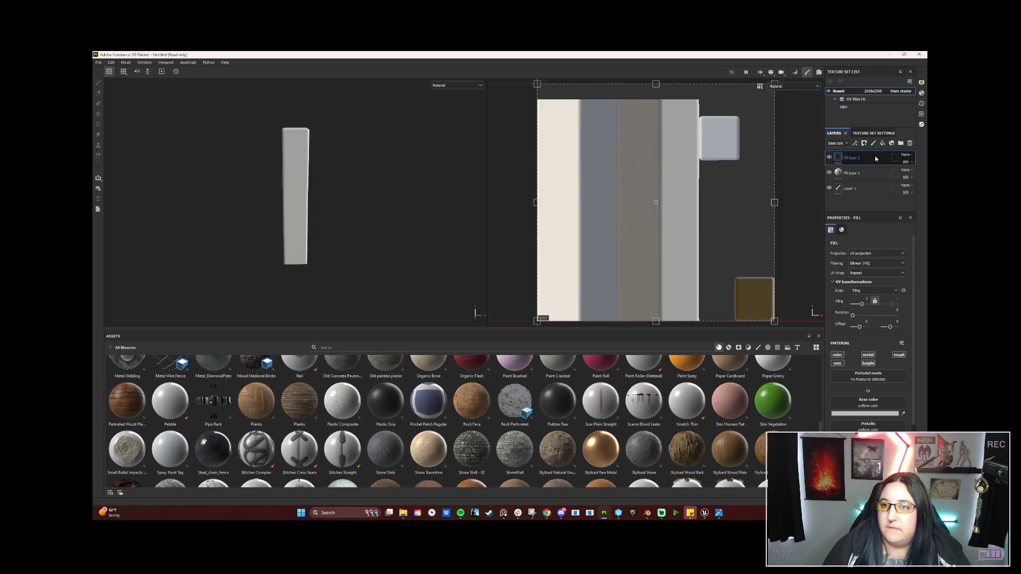
left_click(861, 189)
left_click(910, 143)
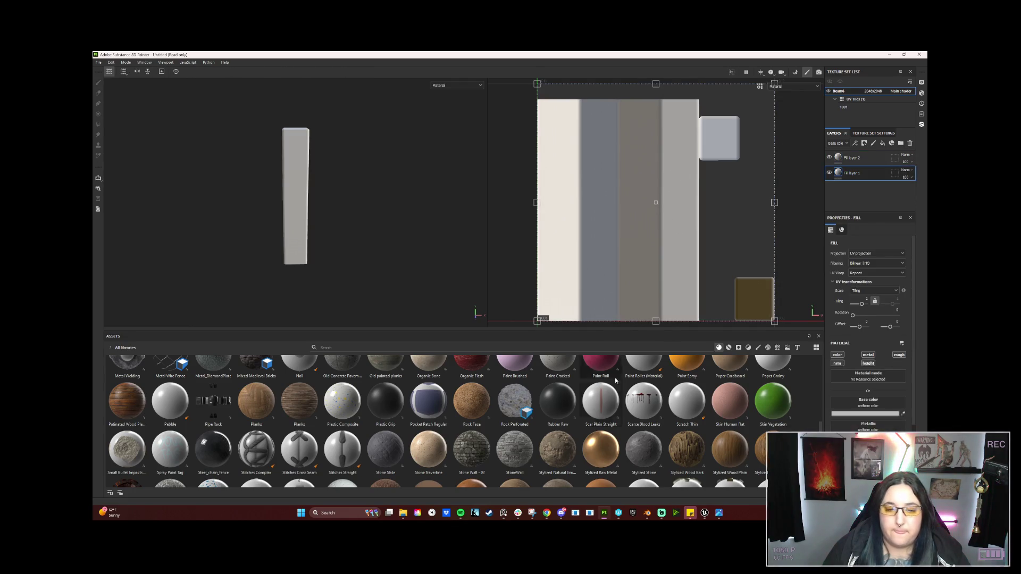
left_click_drag(514, 402, 867, 375)
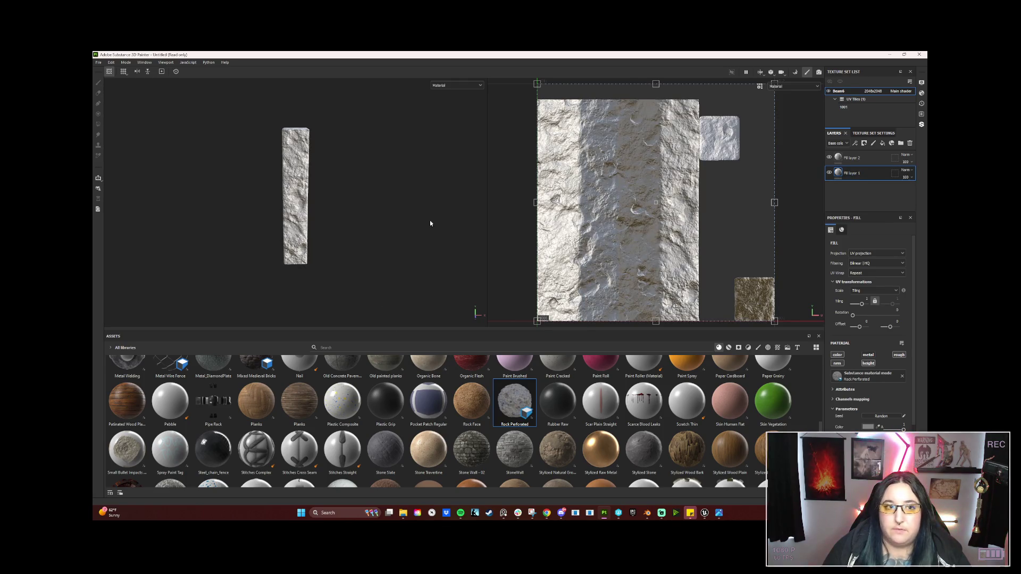
left_click(872, 158)
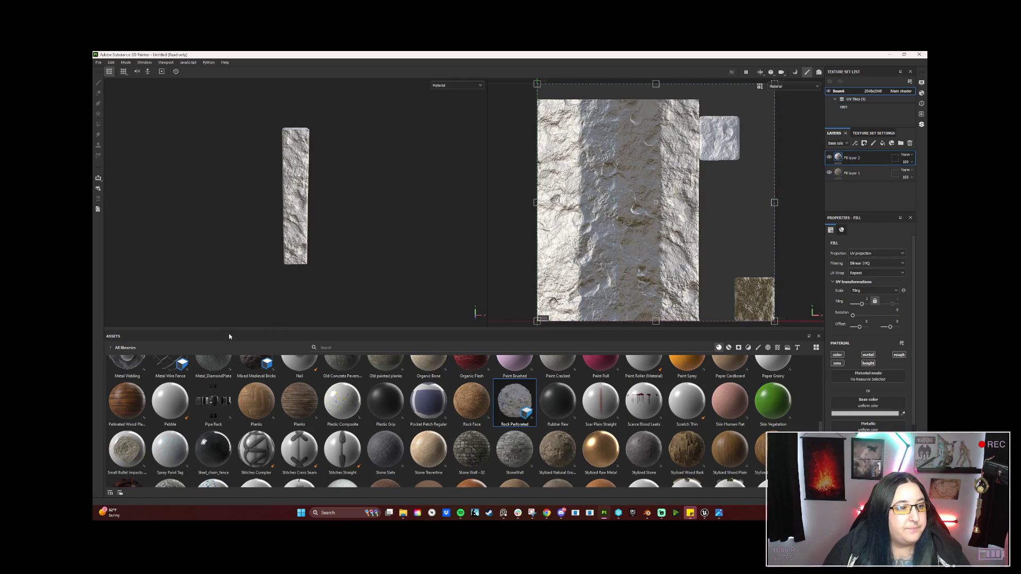
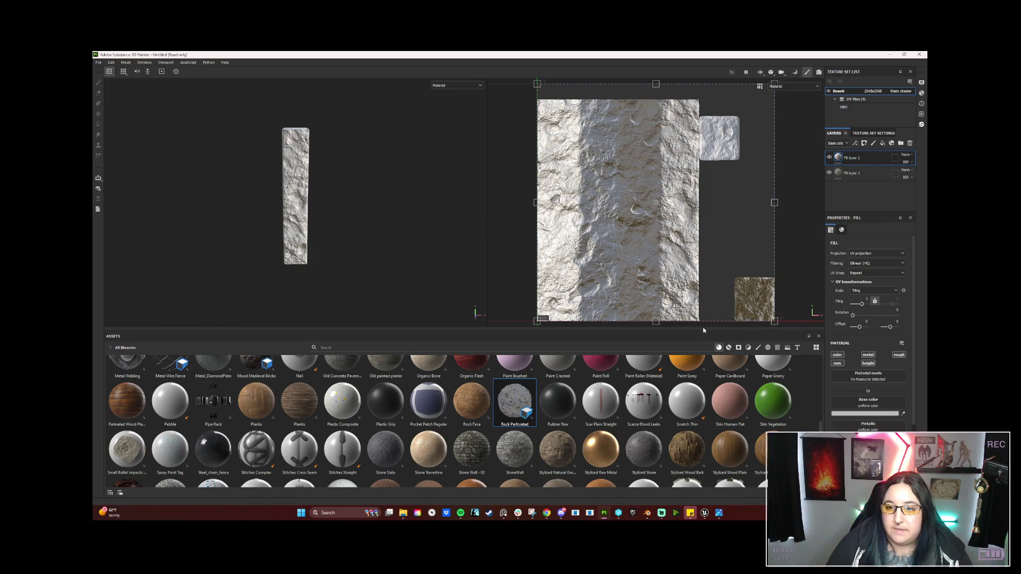
Find the Concrete Damaged material in the Assets panel and apply it to Fill layer 2
left_click_drag(703, 331, 703, 280)
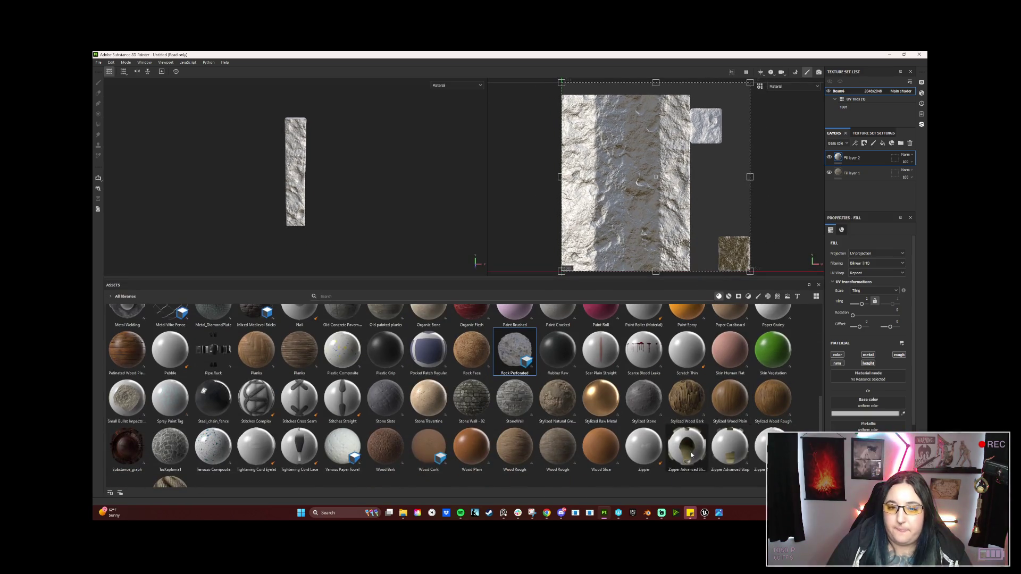
scroll(690, 453, "up", 2)
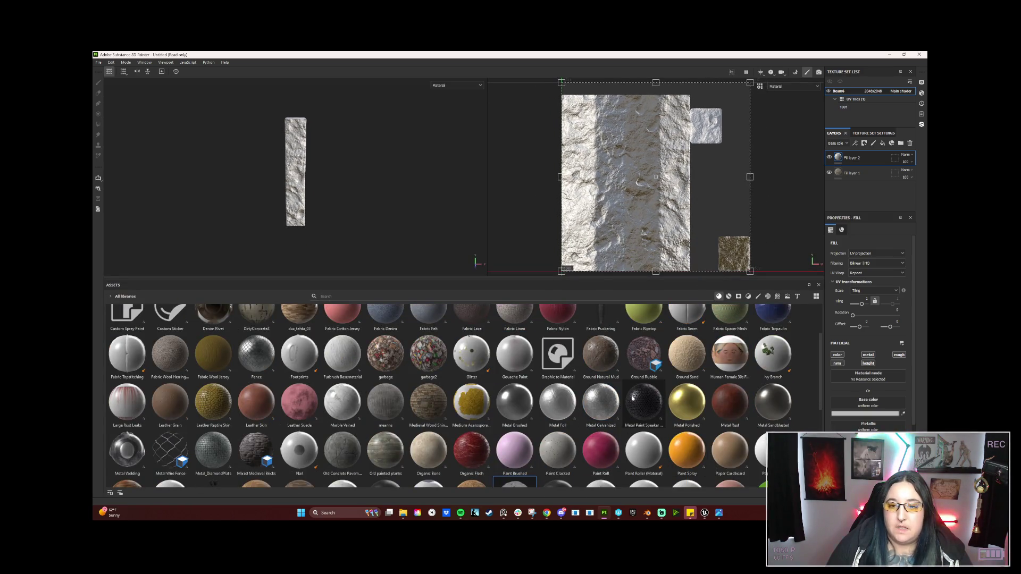
scroll(645, 394, "down", 3)
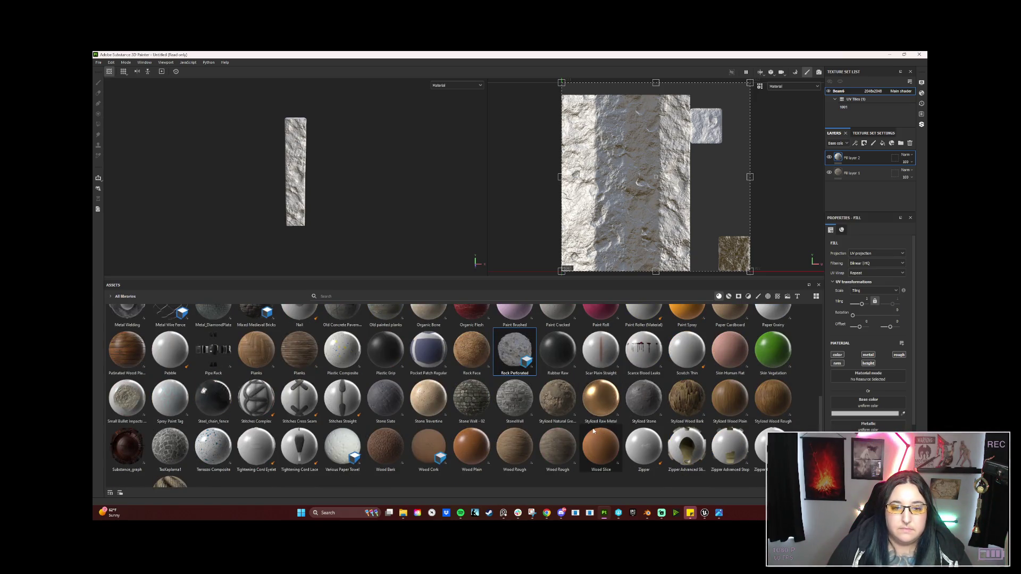
scroll(334, 405, "up", 3)
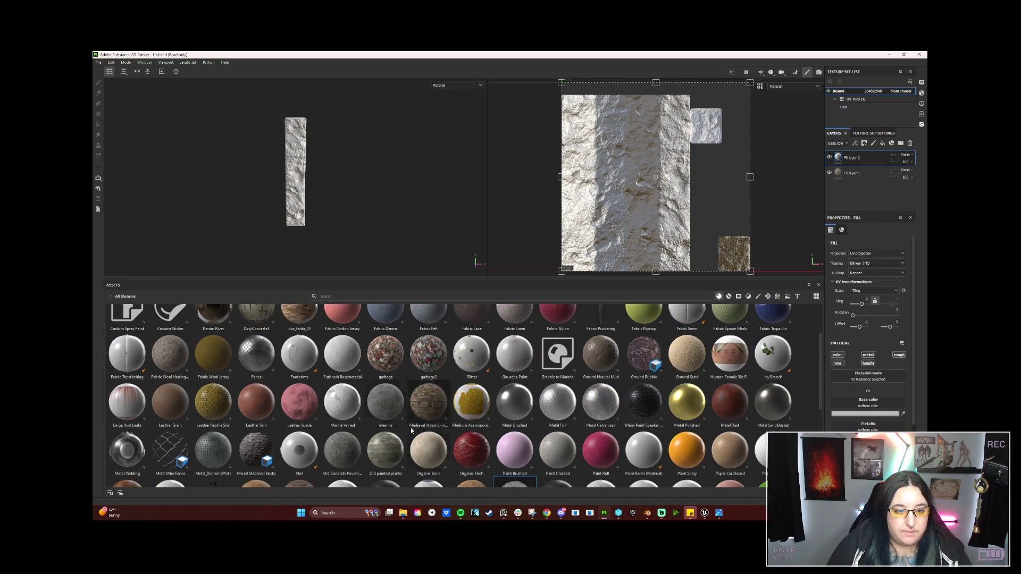
scroll(644, 414, "up", 1)
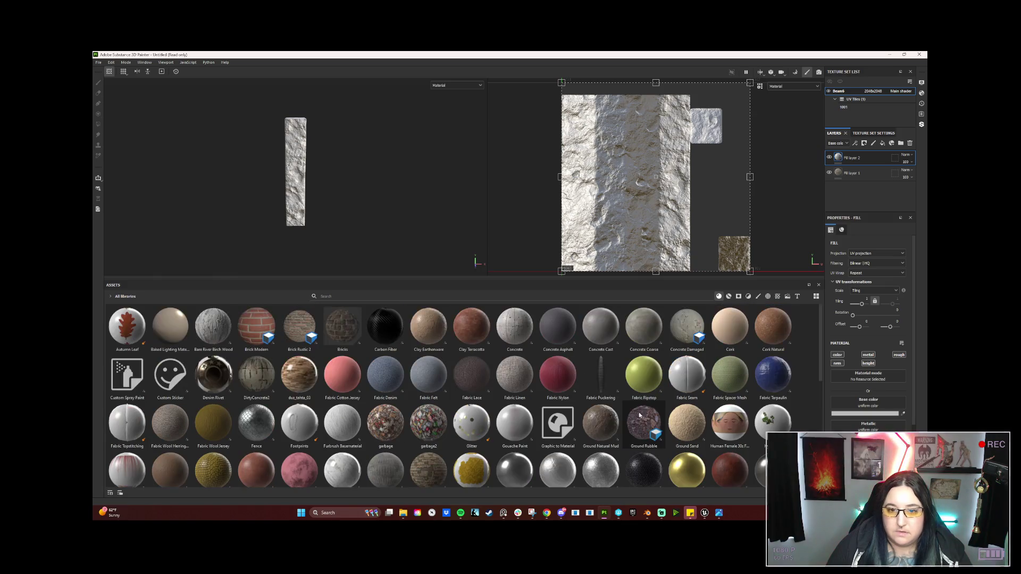
left_click(702, 335)
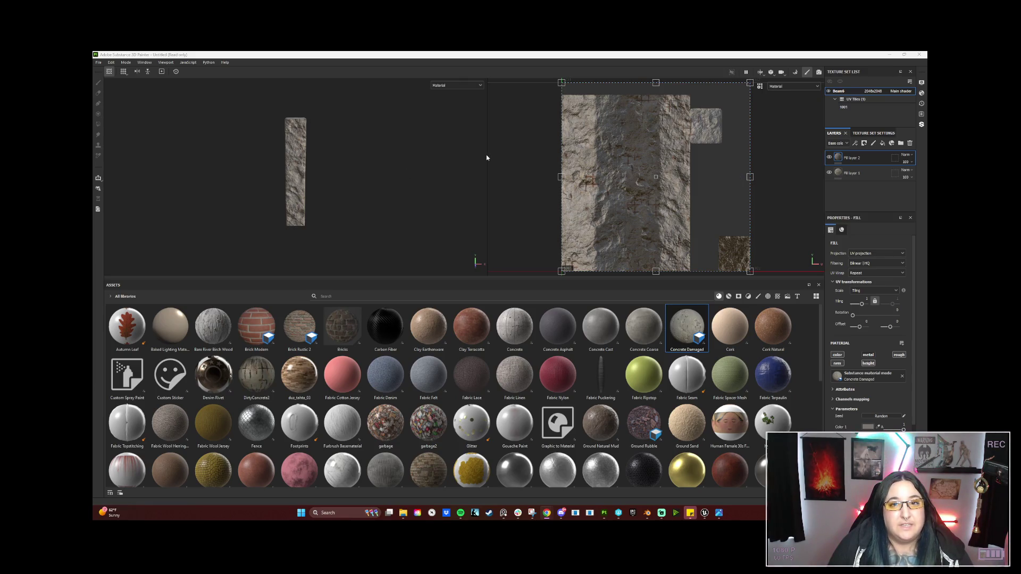
Enlarge the 3D and UV views by adjusting their split and shrinking the material library
mouse_move(487, 154)
left_mouse_down()
mouse_move(521, 155)
mouse_move(466, 154)
left_mouse_up()
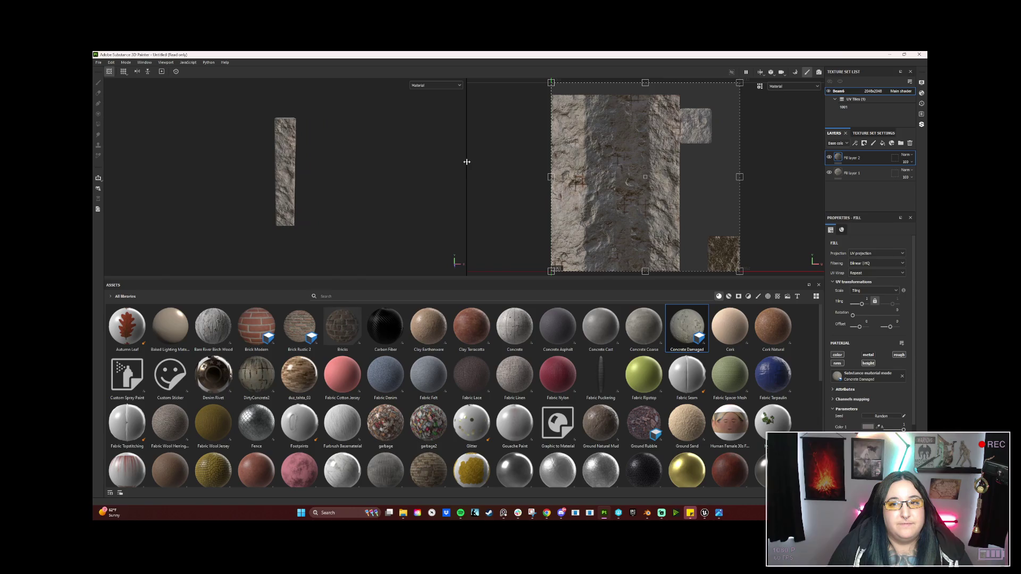
left_click_drag(386, 280, 386, 415)
mouse_move(548, 304)
left_mouse_down()
mouse_move(692, 340)
mouse_move(536, 305)
left_mouse_up()
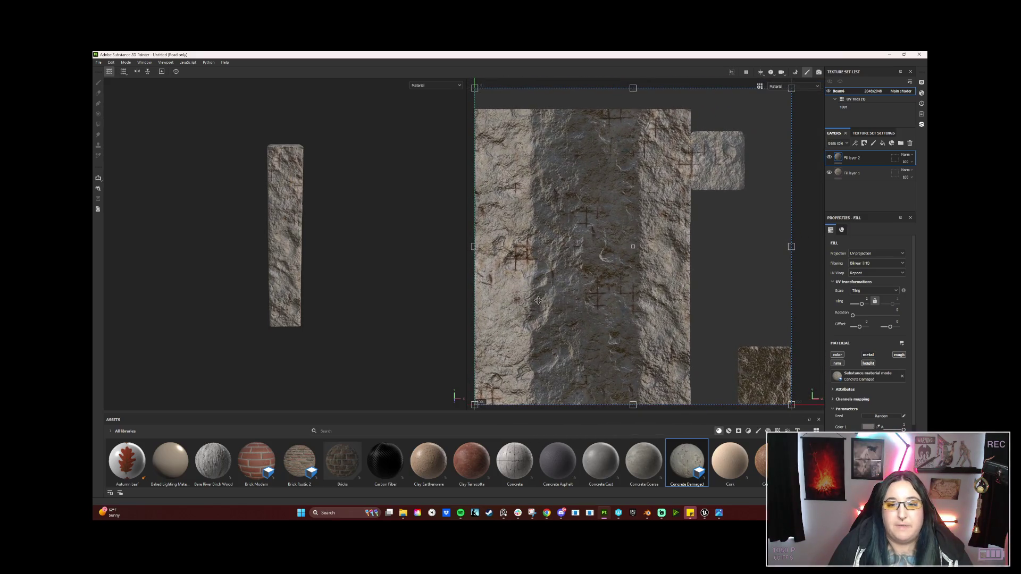
scroll(536, 306, "down", 2)
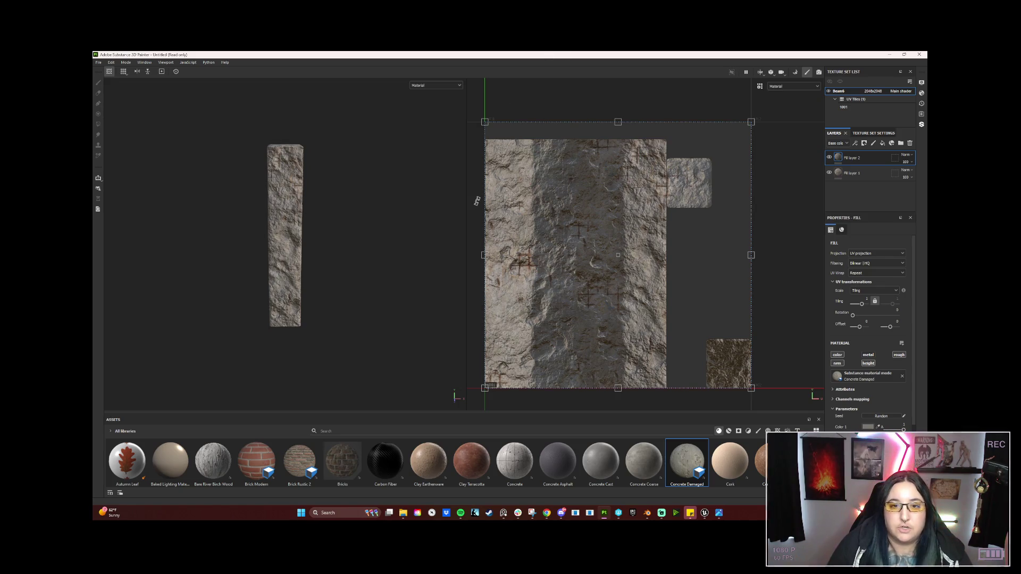
Move Fill layer 2 below Fill layer 1 and select Fill layer 1
left_click(856, 175)
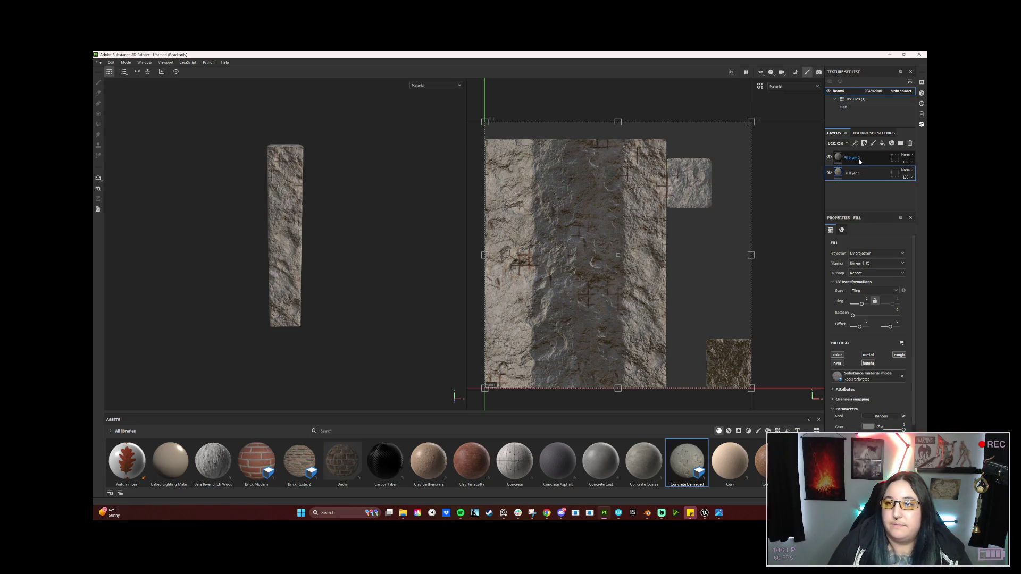
left_click_drag(859, 161, 857, 183)
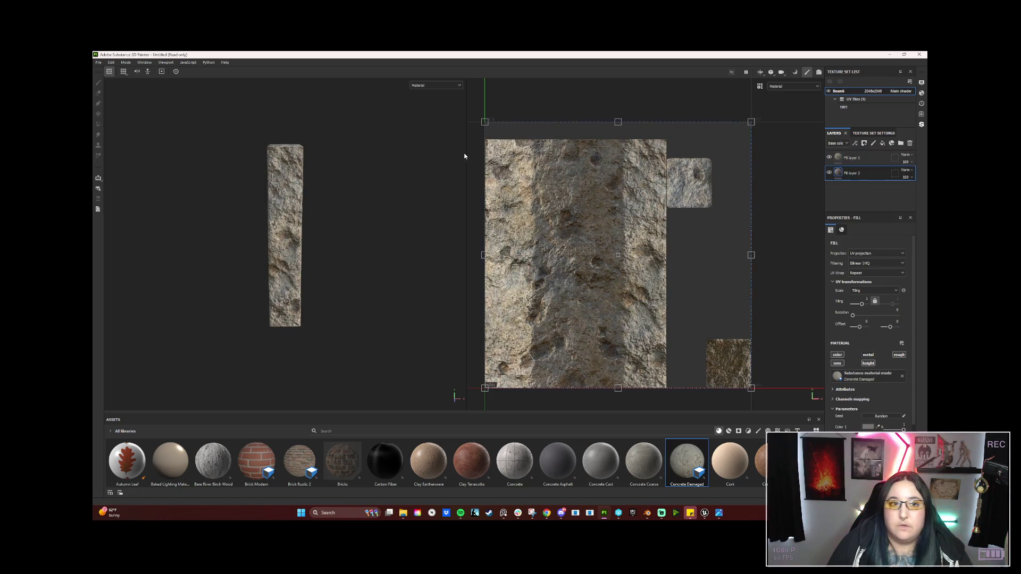
left_click(853, 158)
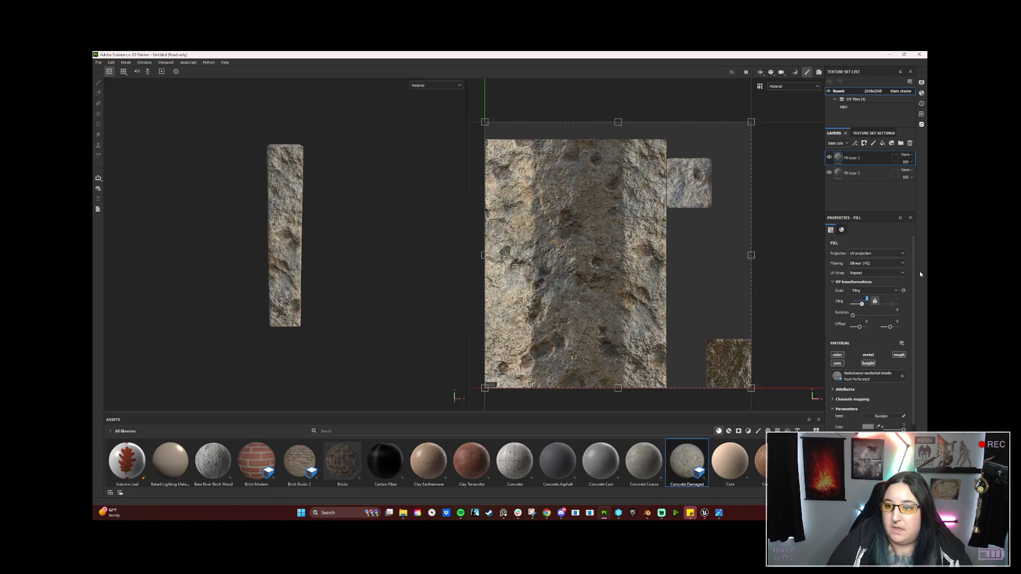
Set Fill layer 1's UV tiling to 0.5 and orbit the beam to check the larger rock pattern
type("3")
key("Return")
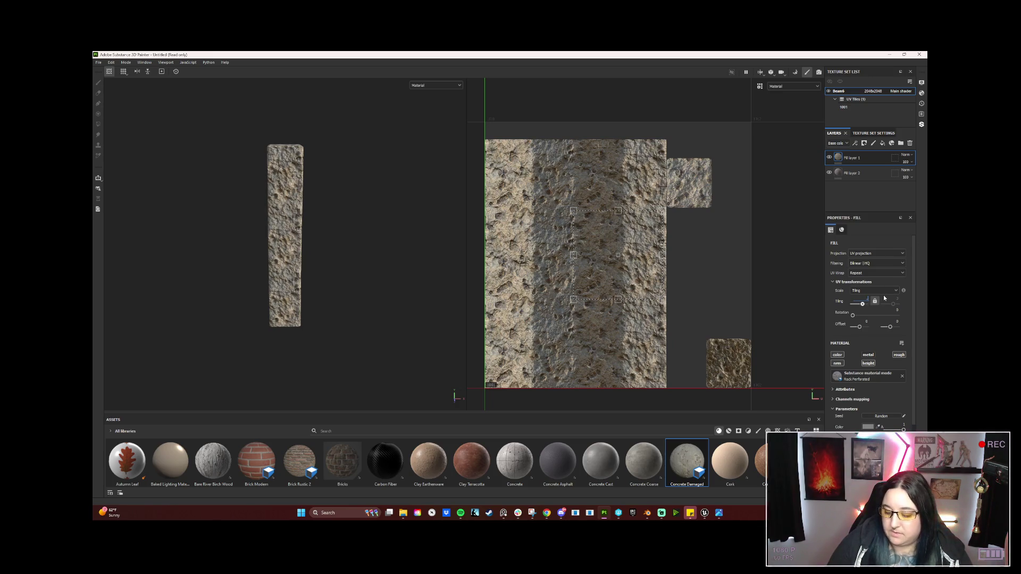
type("0.5")
key("Return")
mouse_move(346, 210)
left_mouse_down()
mouse_move(331, 231)
mouse_move(463, 241)
mouse_move(389, 158)
mouse_move(344, 171)
mouse_move(314, 225)
mouse_move(399, 218)
mouse_move(345, 260)
mouse_move(273, 246)
left_mouse_up()
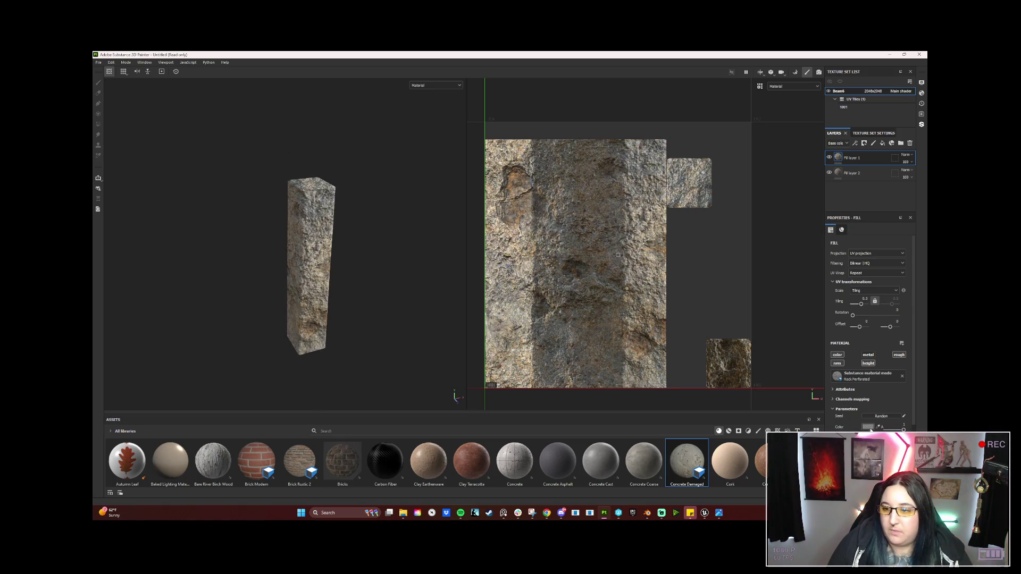
left_click(867, 427)
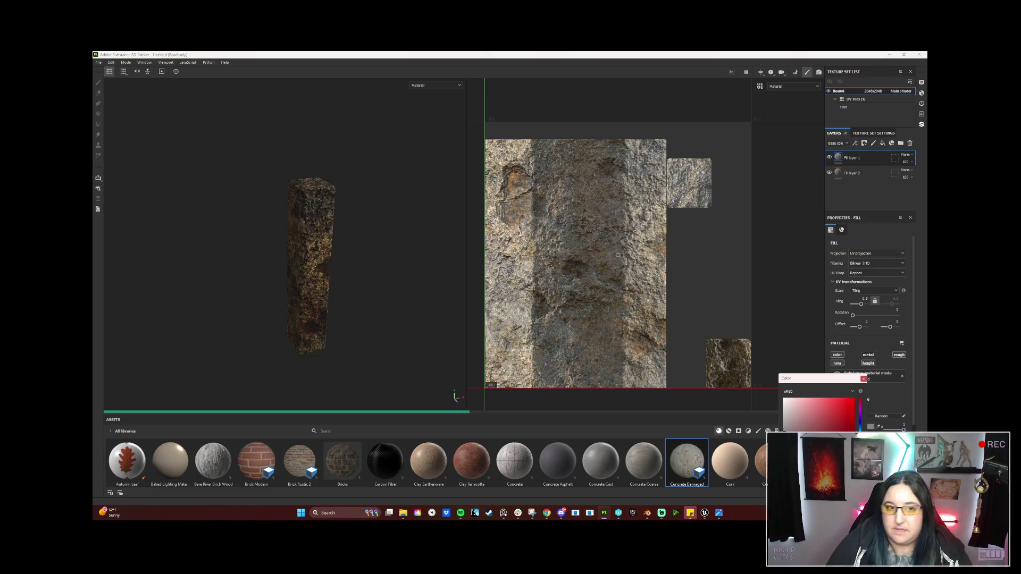
Select Fill layer 2 and set both its Color 1 and Color 2 to hex 878787
left_click(428, 329)
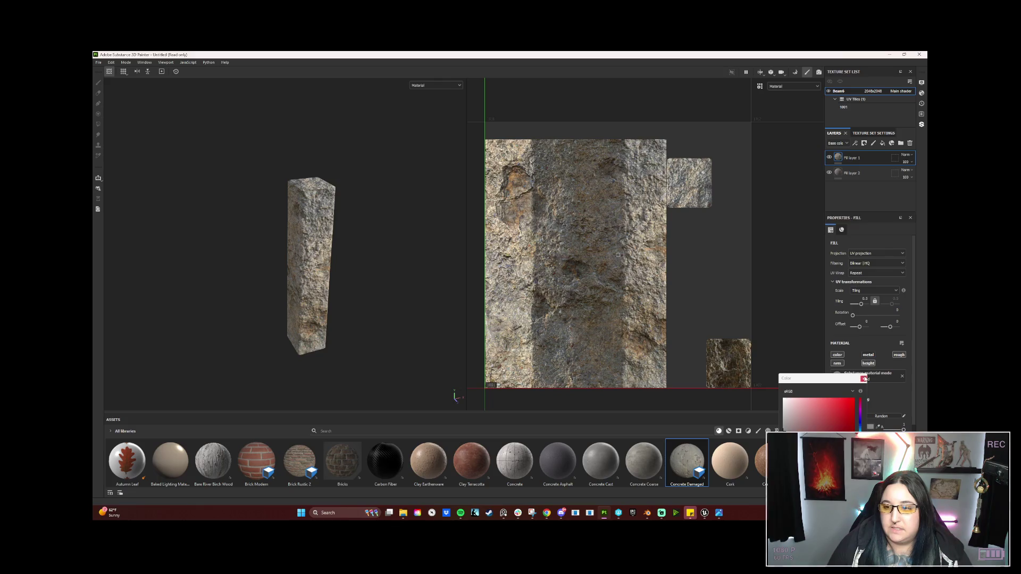
left_click(863, 378)
left_click(842, 173)
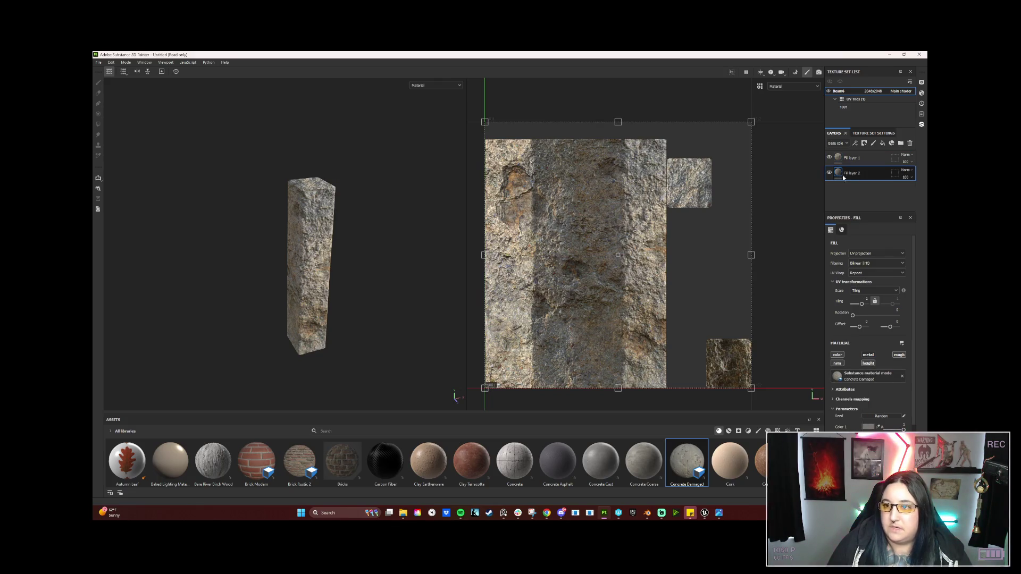
left_click(868, 427)
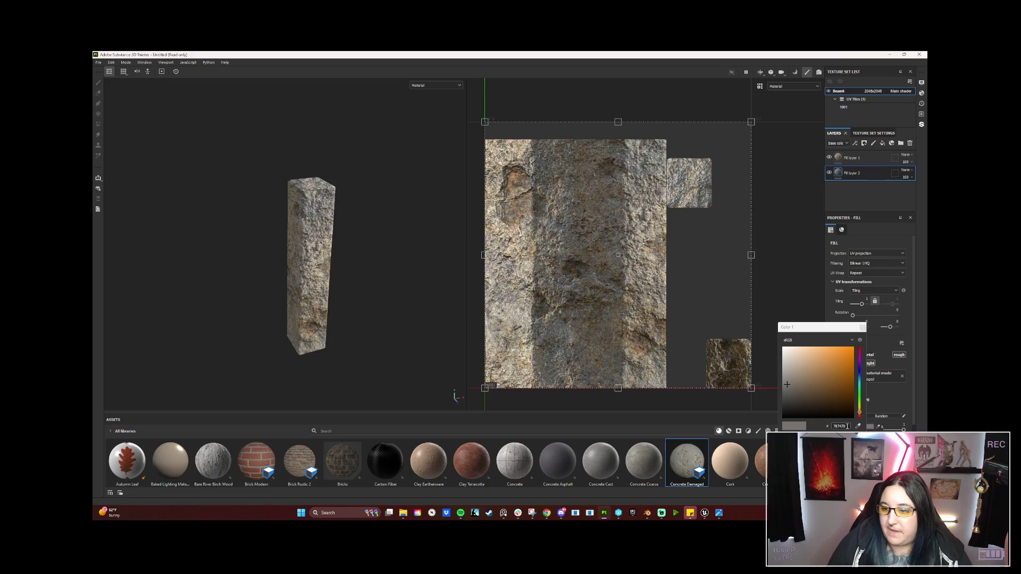
type("8787")
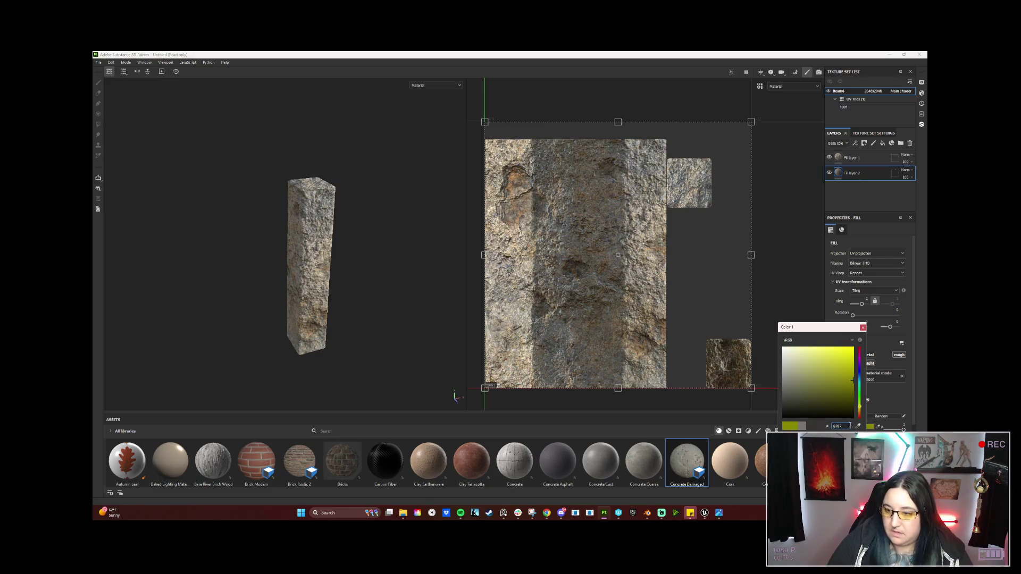
type("87")
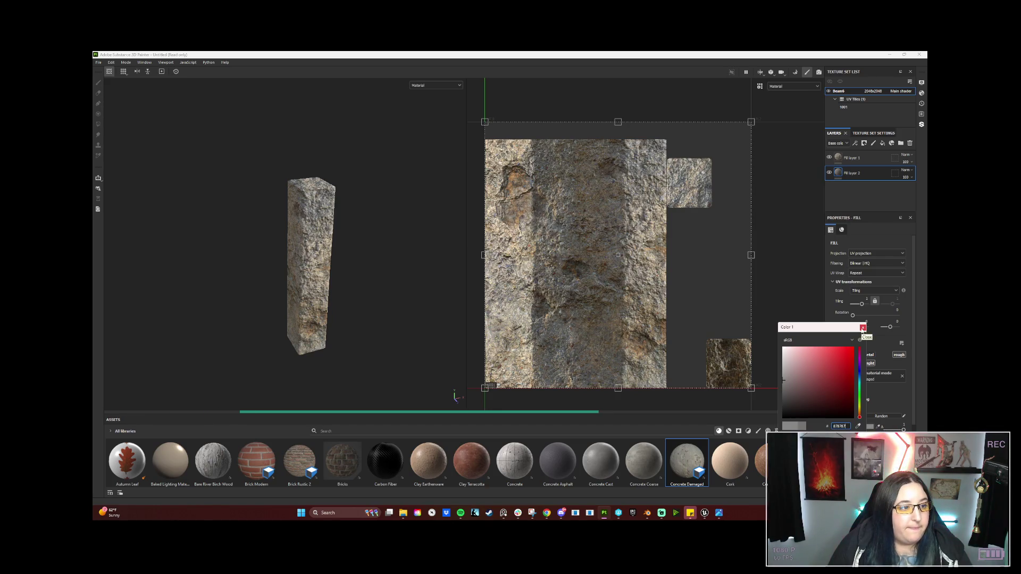
left_click(863, 328)
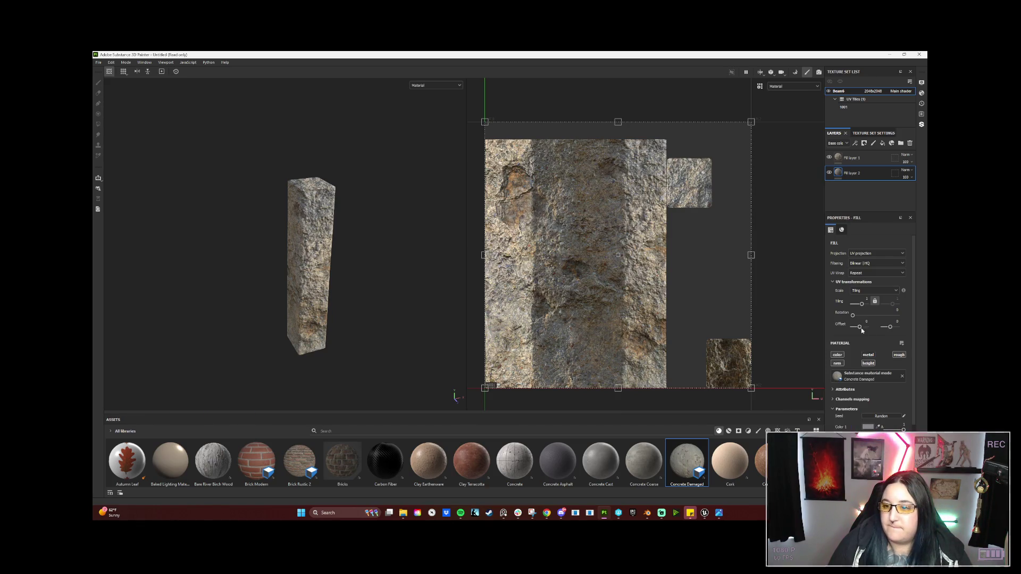
left_click(786, 374)
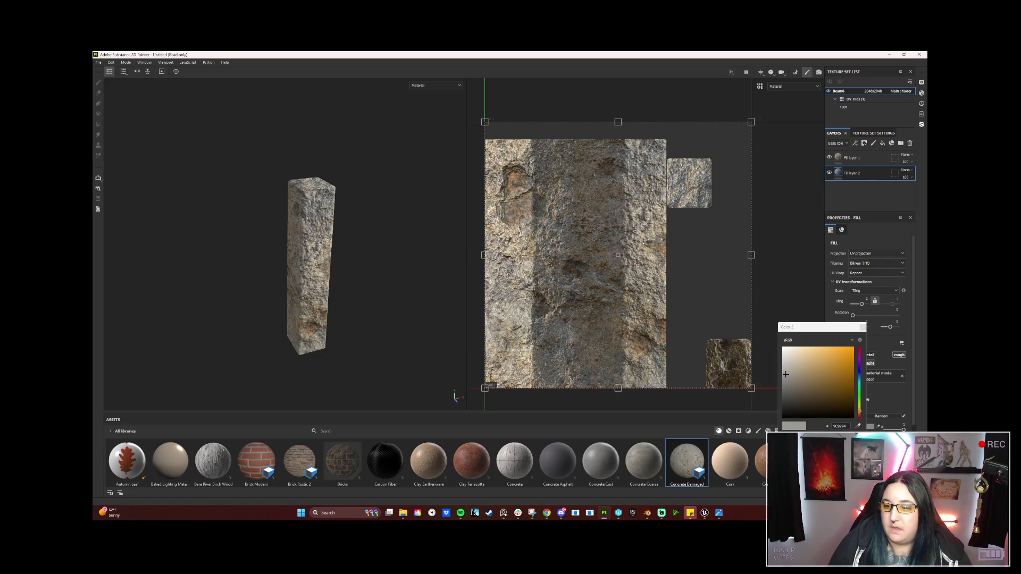
type("878787")
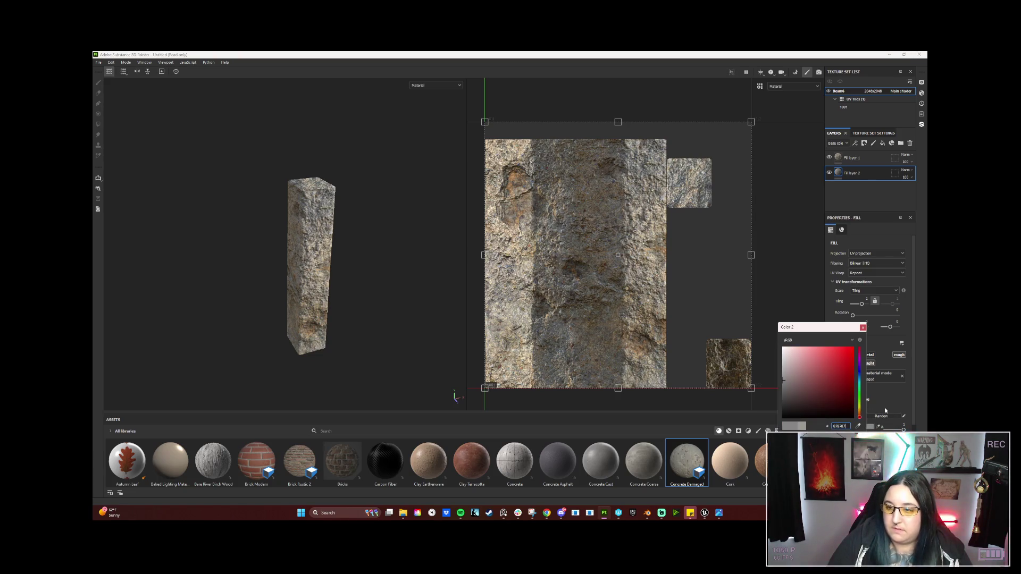
left_click(863, 328)
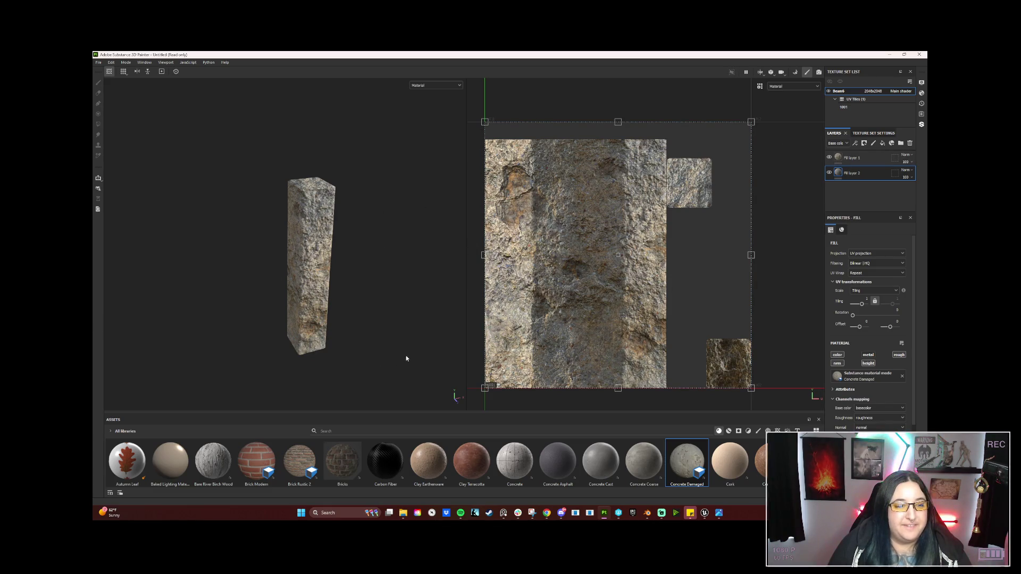
left_click_drag(467, 311, 470, 313)
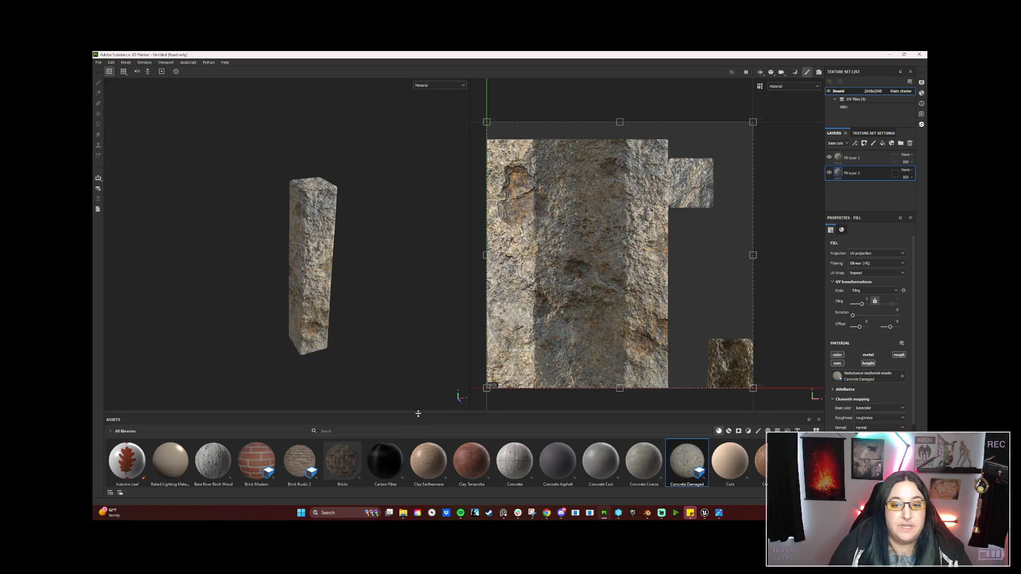
left_click_drag(418, 413, 418, 409)
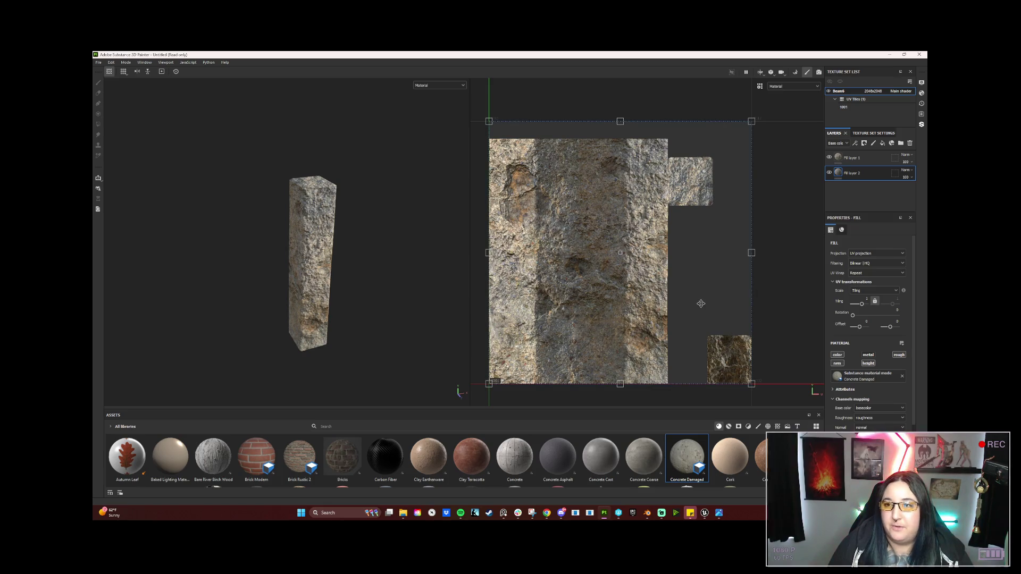
mouse_move(366, 301)
left_mouse_down()
mouse_move(296, 281)
mouse_move(381, 212)
mouse_move(330, 255)
mouse_move(278, 349)
mouse_move(400, 300)
mouse_move(276, 312)
left_mouse_up()
mouse_move(362, 326)
left_mouse_down()
mouse_move(367, 289)
mouse_move(311, 318)
mouse_move(349, 308)
mouse_move(359, 321)
mouse_move(401, 326)
left_mouse_up()
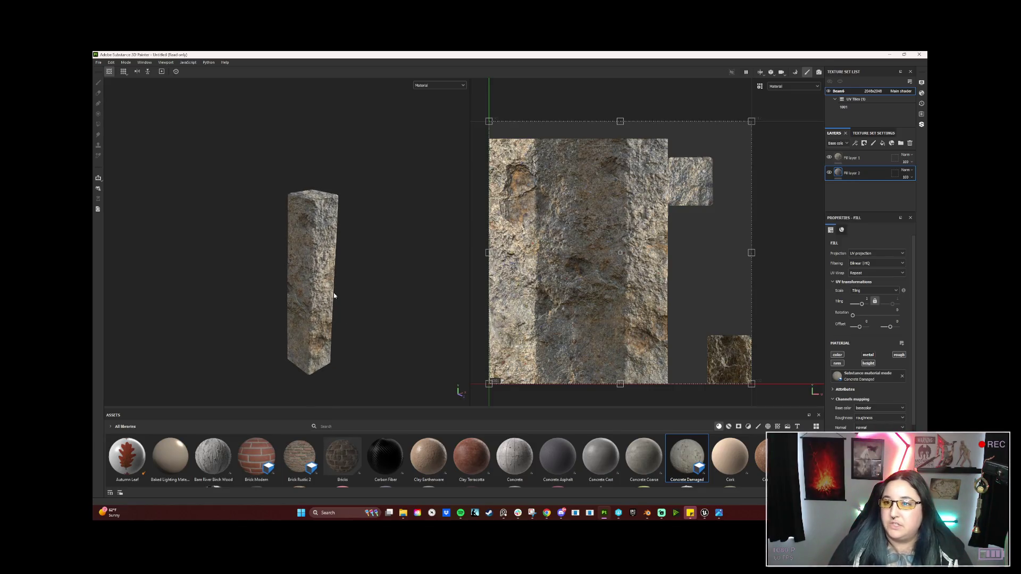
left_click_drag(372, 303, 360, 309)
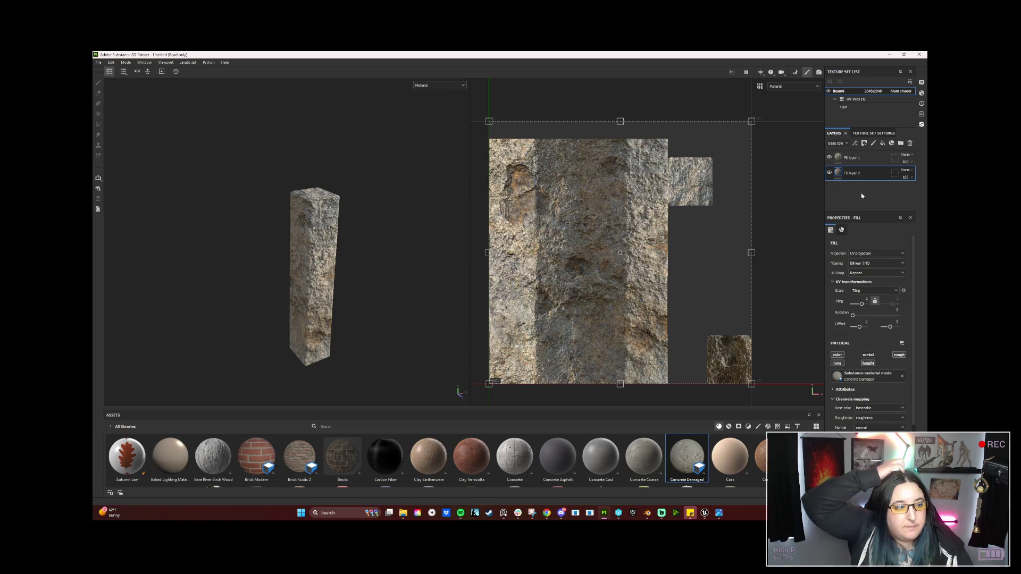
key("alt+Tab")
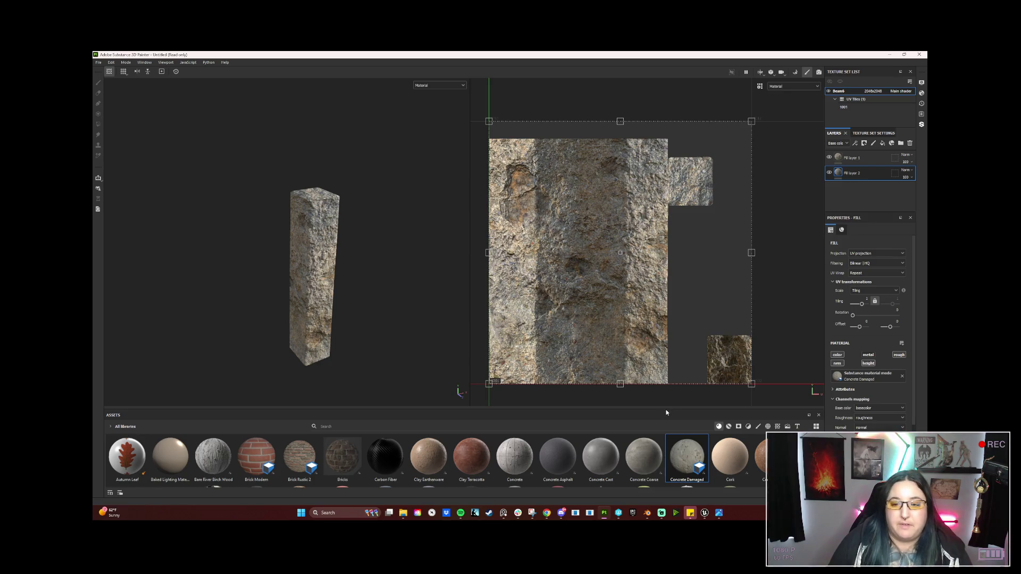
left_click_drag(665, 410, 664, 382)
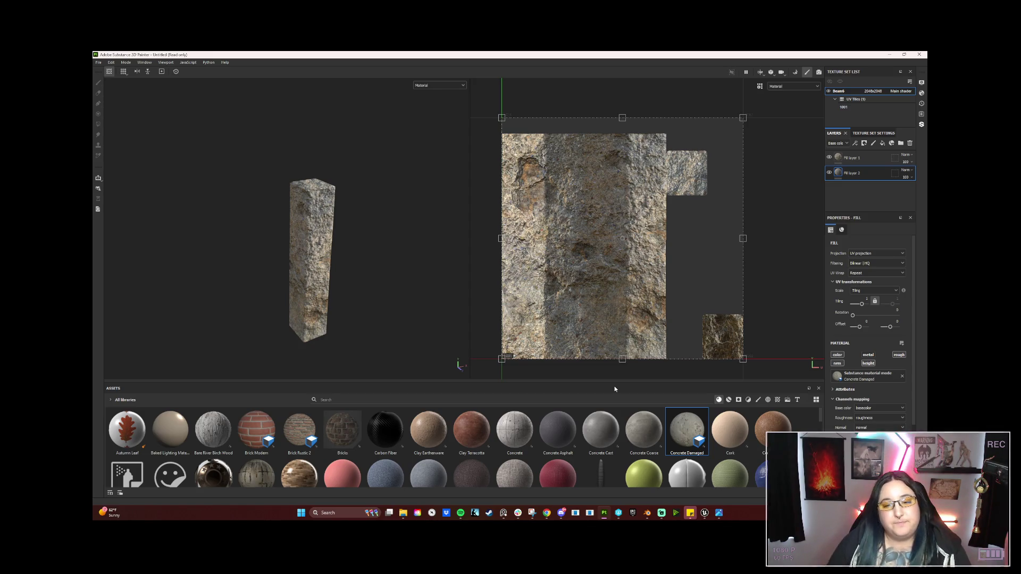
Add a black mask to the Rock Perforated fill layer (Fill layer 1)
left_click(850, 160)
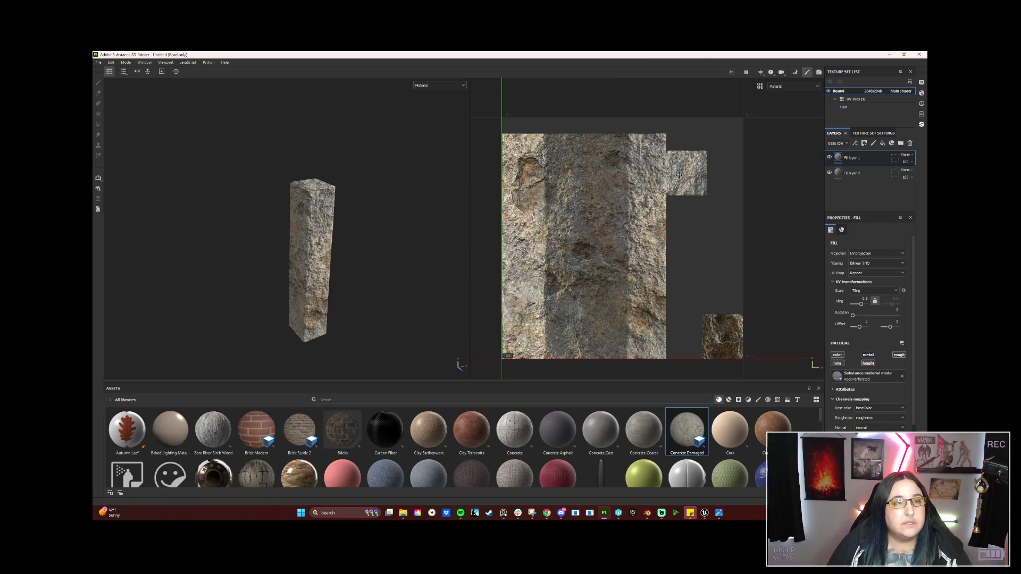
right_click(845, 159)
left_click(862, 172)
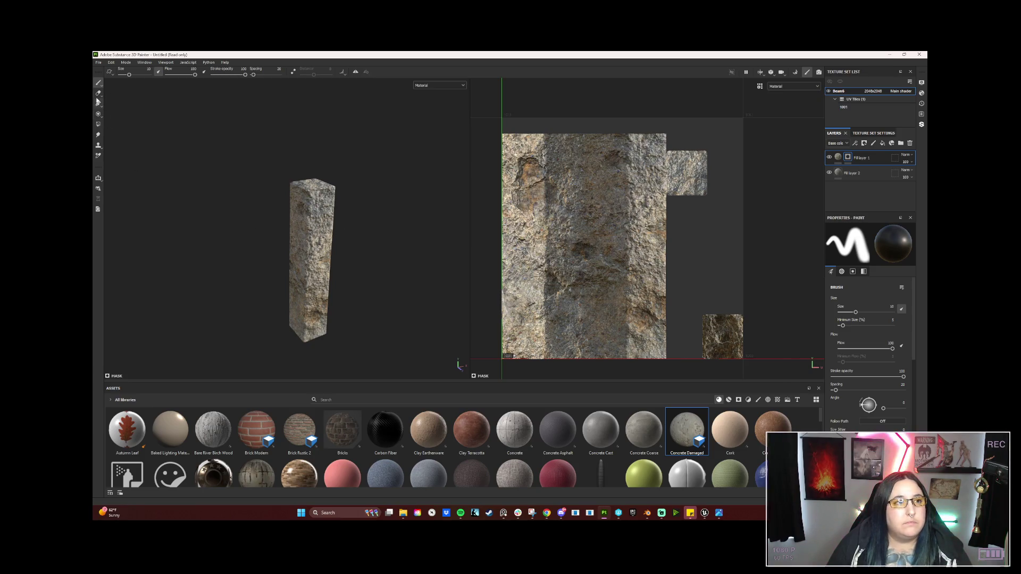
Use the paint tool on the mask to brush a first small concrete patch onto the beam
left_click(98, 94)
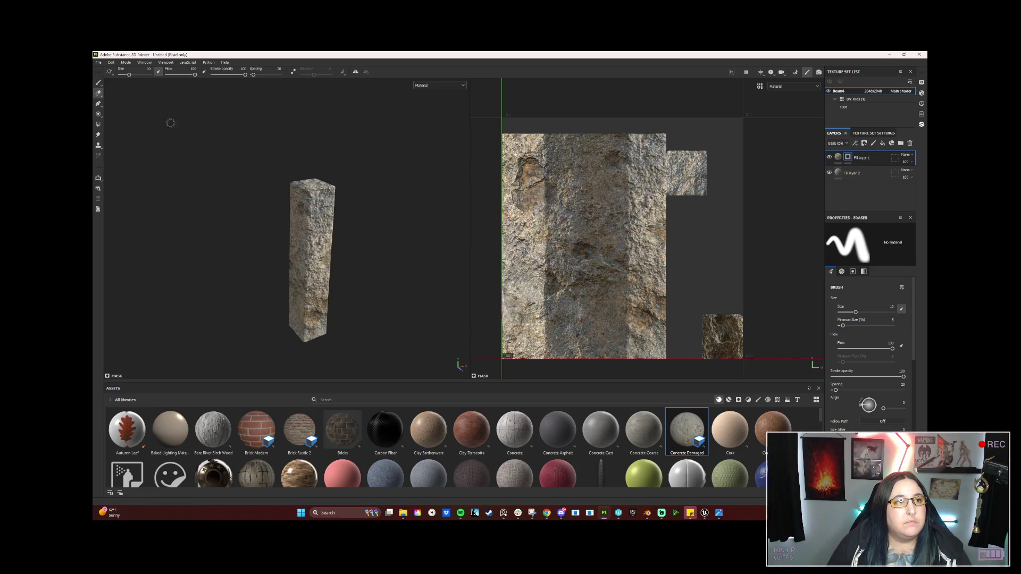
left_click(100, 84)
left_click_drag(634, 192, 629, 222)
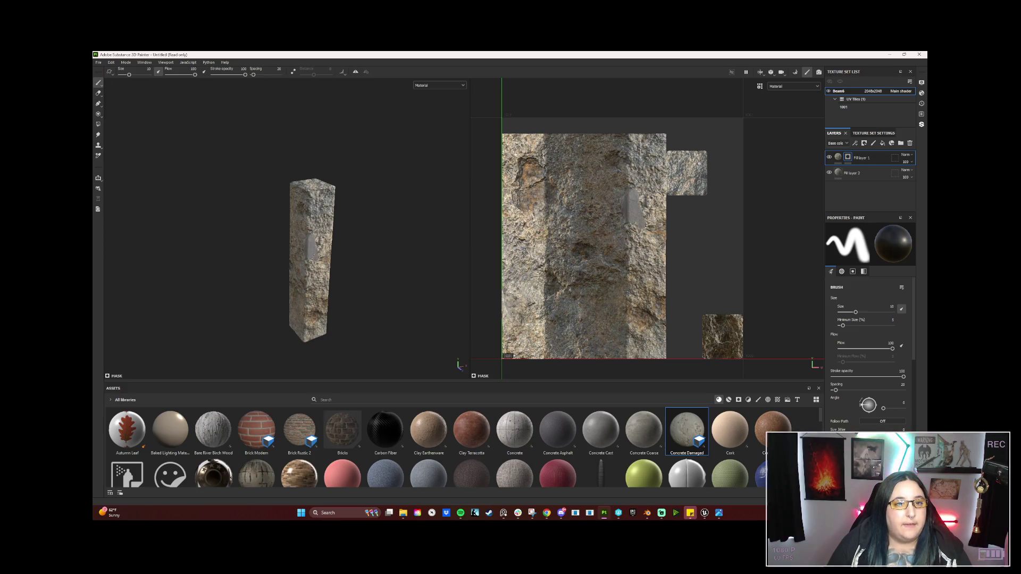
left_click(757, 399)
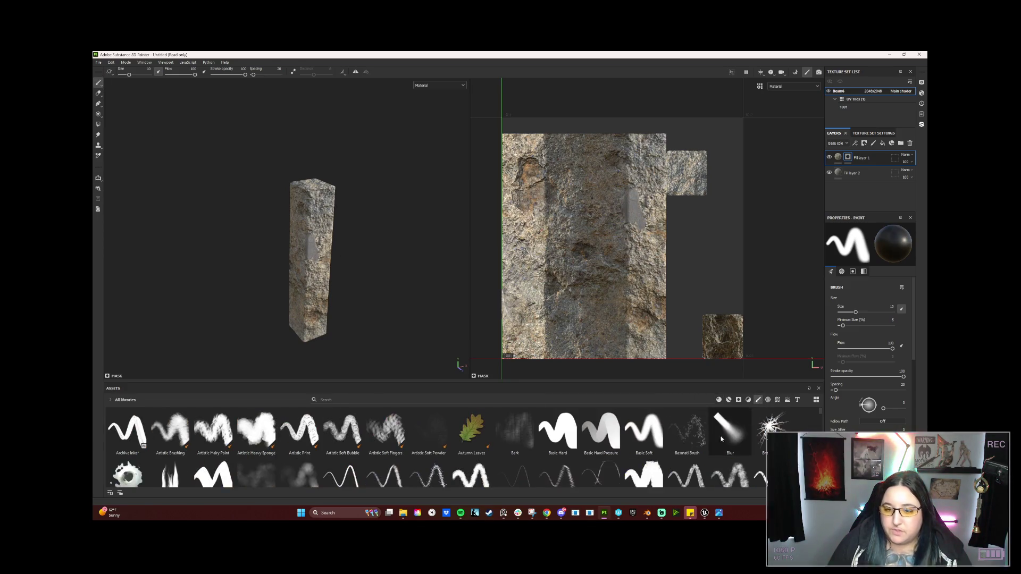
Paint smooth concrete patches on the beam with the Dirt 2 brush, enlarged to about size 42
scroll(678, 453, "down", 3)
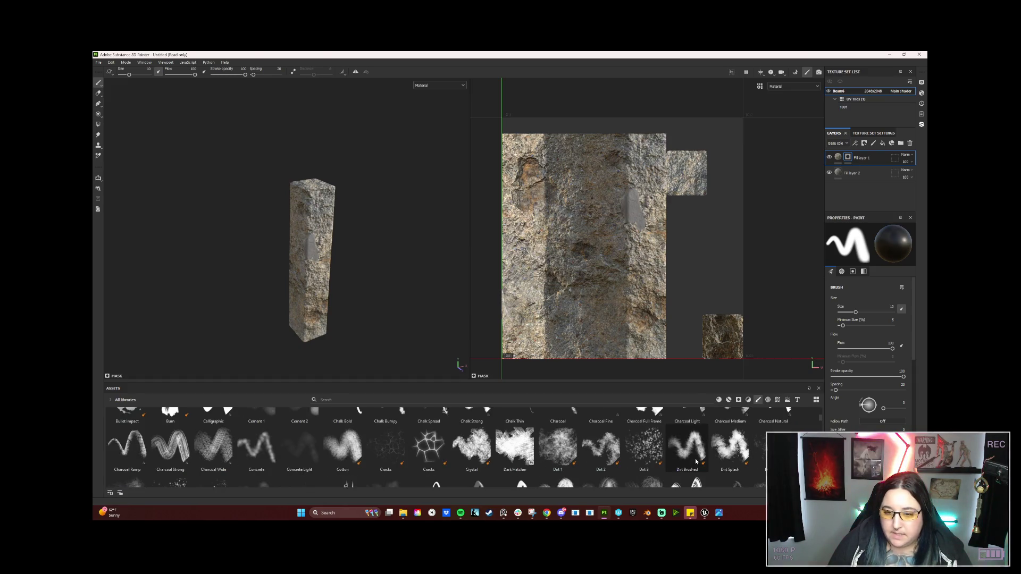
left_click(611, 450)
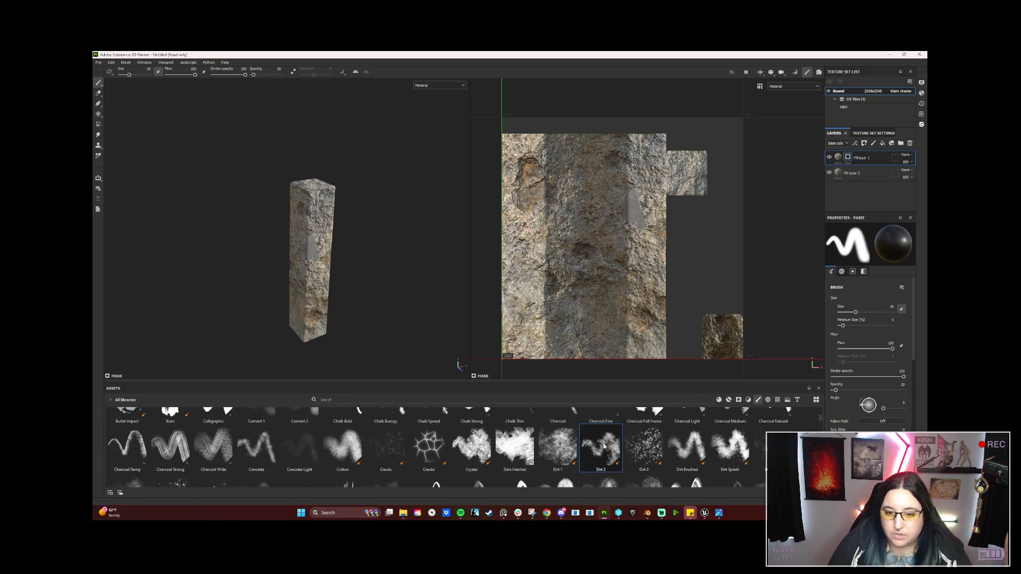
left_click(321, 251)
scroll(387, 301, "up", 5)
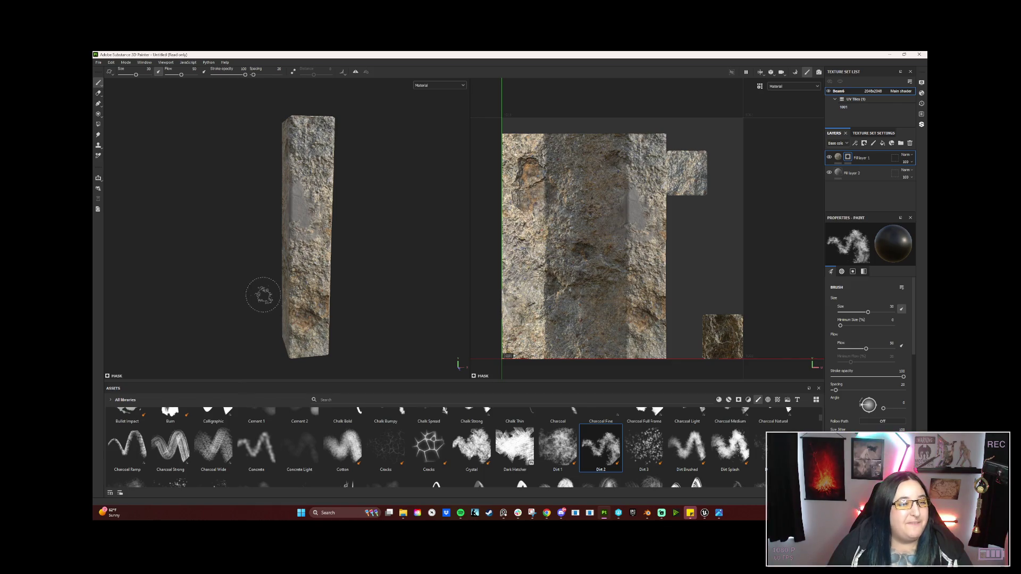
left_click_drag(257, 295, 324, 250)
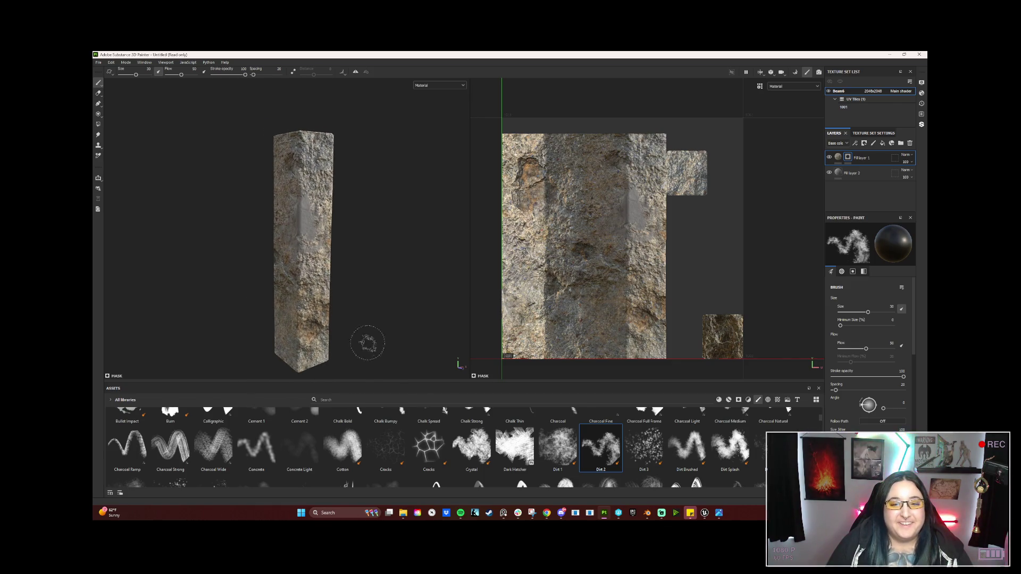
left_click_drag(425, 382, 426, 415)
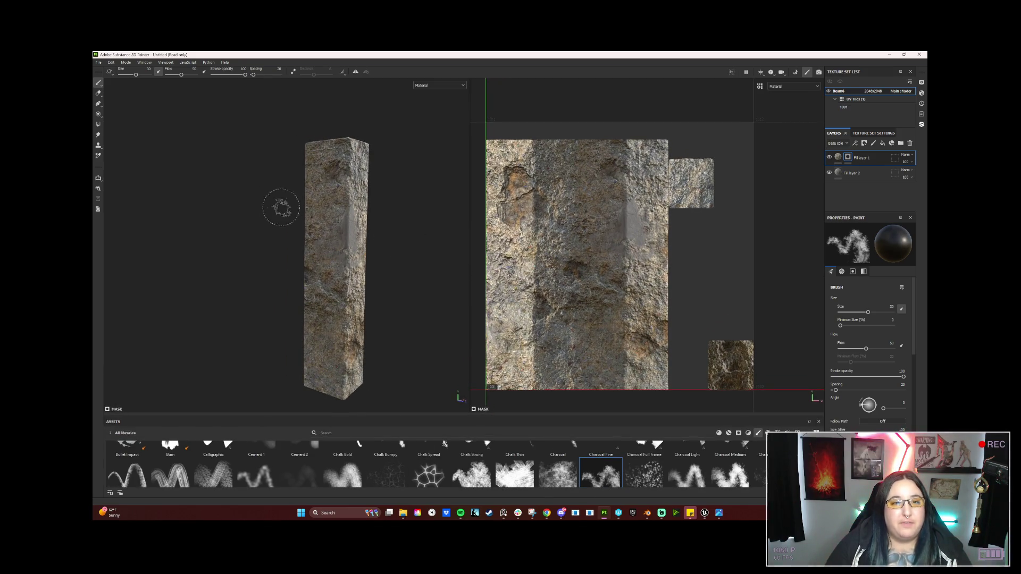
left_click_drag(323, 223, 306, 221)
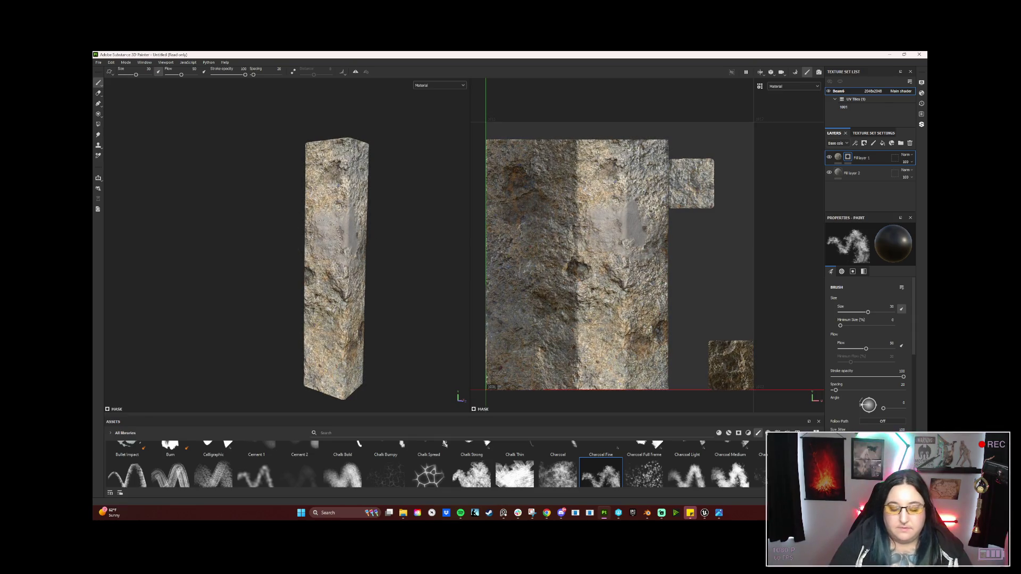
key("]")
key("]")
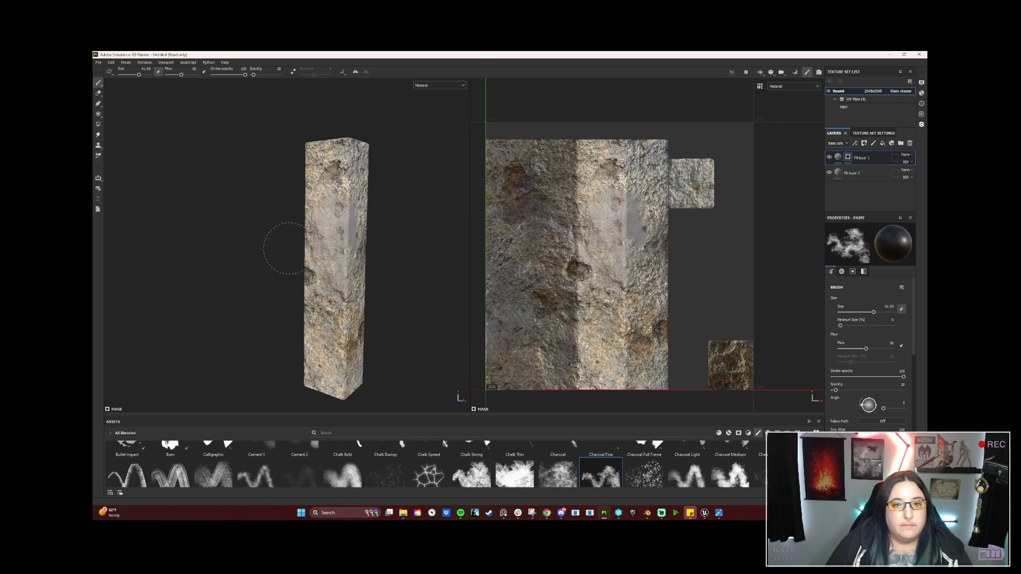
Rotate the beam to review the painted patches, then switch to Unreal Engine
left_click_drag(299, 300, 406, 285, "alt")
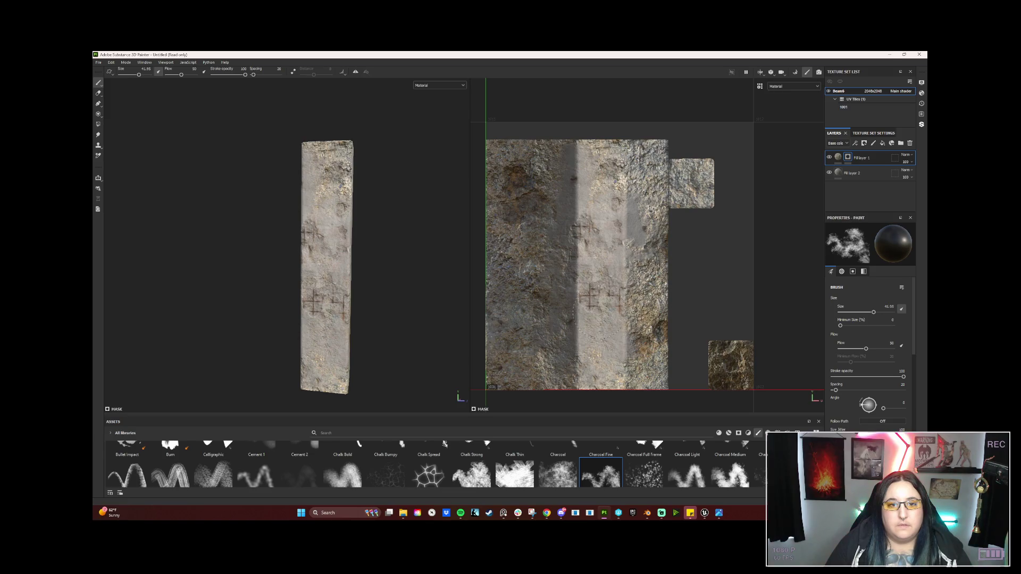
mouse_move(302, 308)
left_mouse_down()
mouse_move(346, 303)
mouse_move(331, 314)
left_mouse_up()
mouse_move(705, 513)
left_click(680, 473)
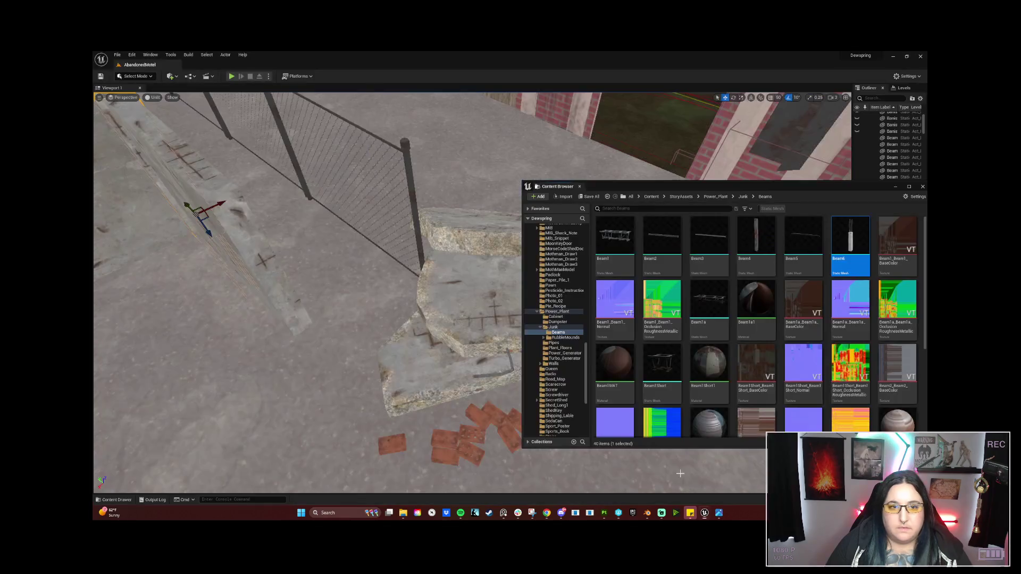
key("f")
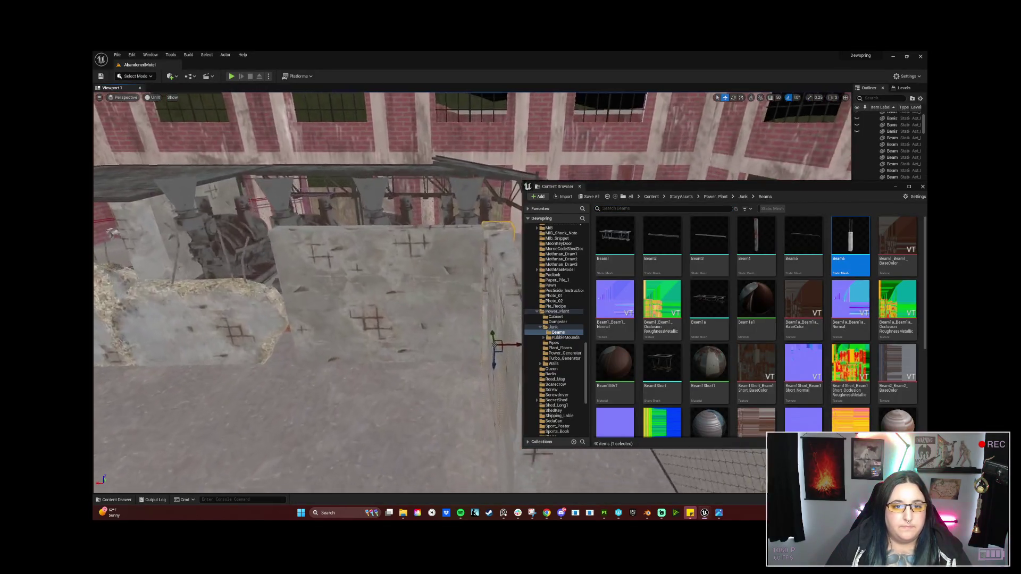
key("w")
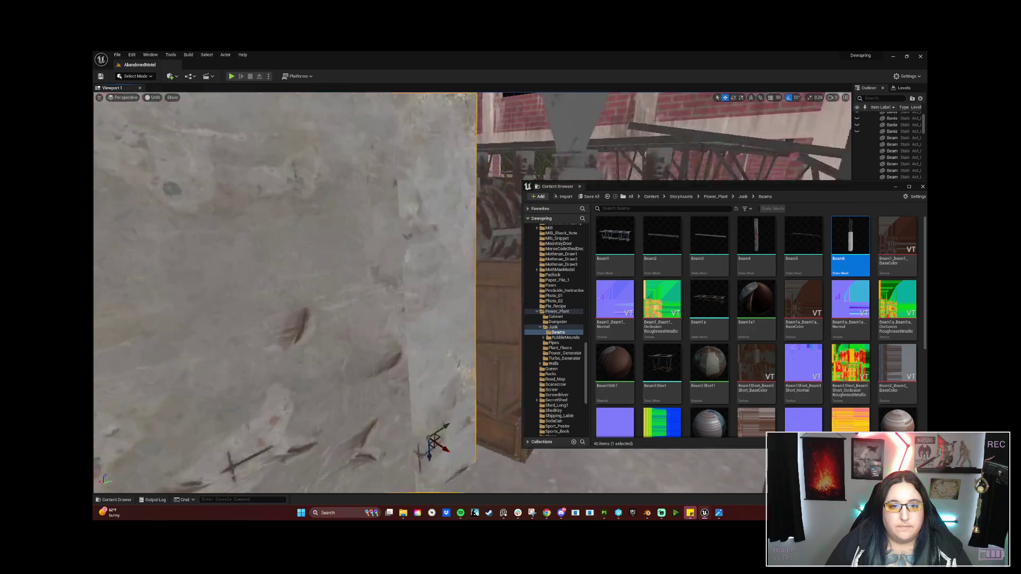
key("w")
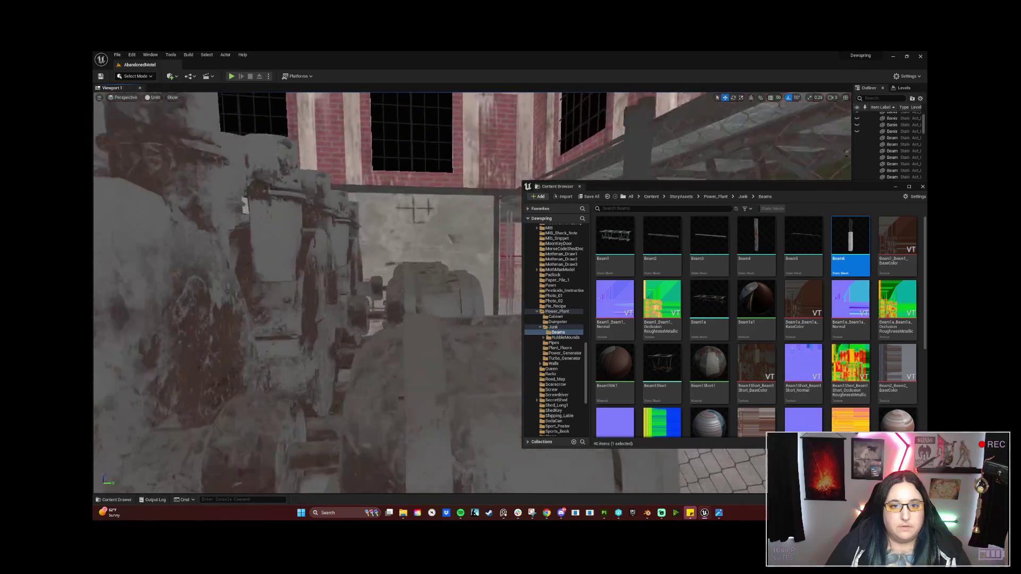
key("w")
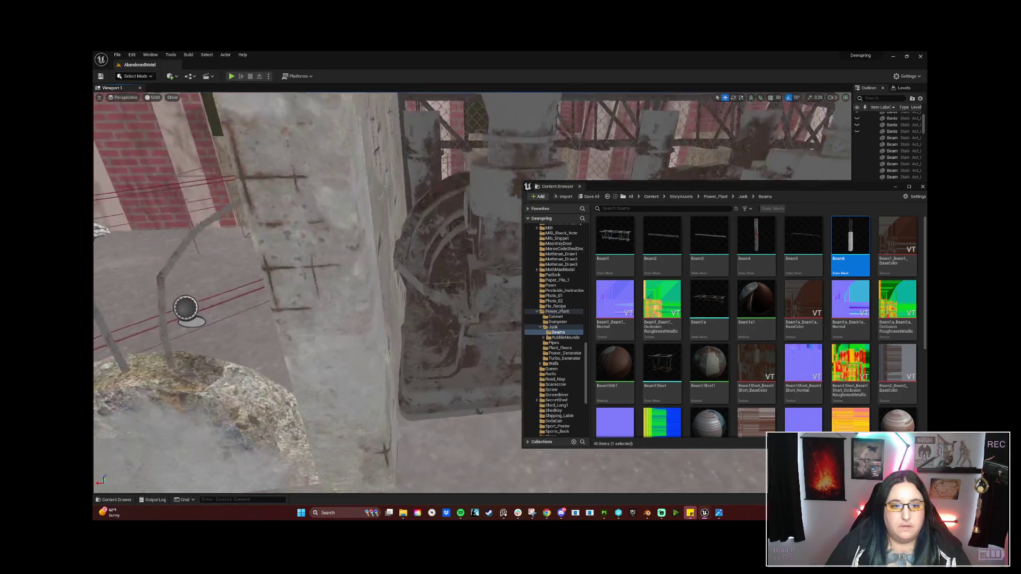
key("w")
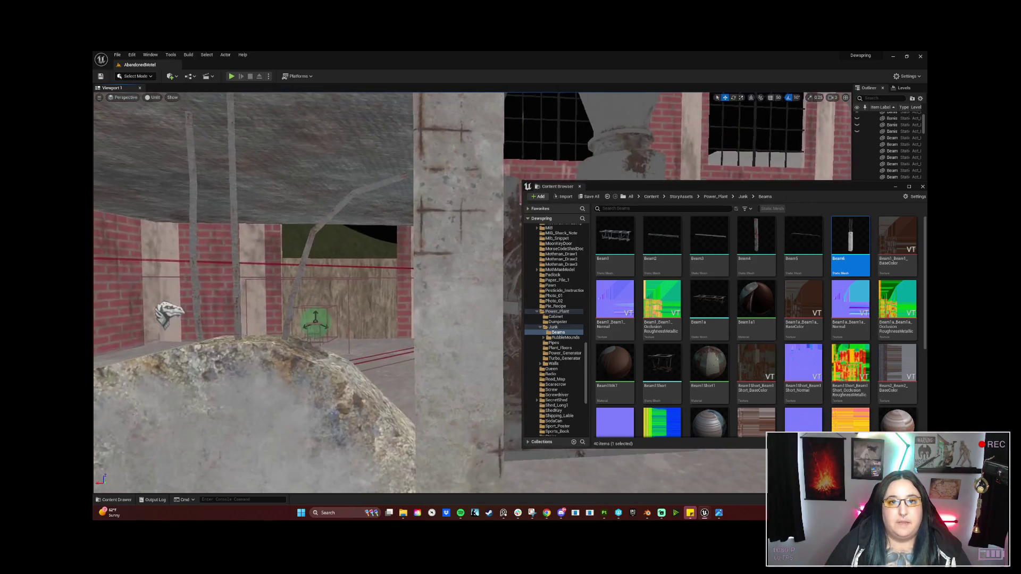
key("w")
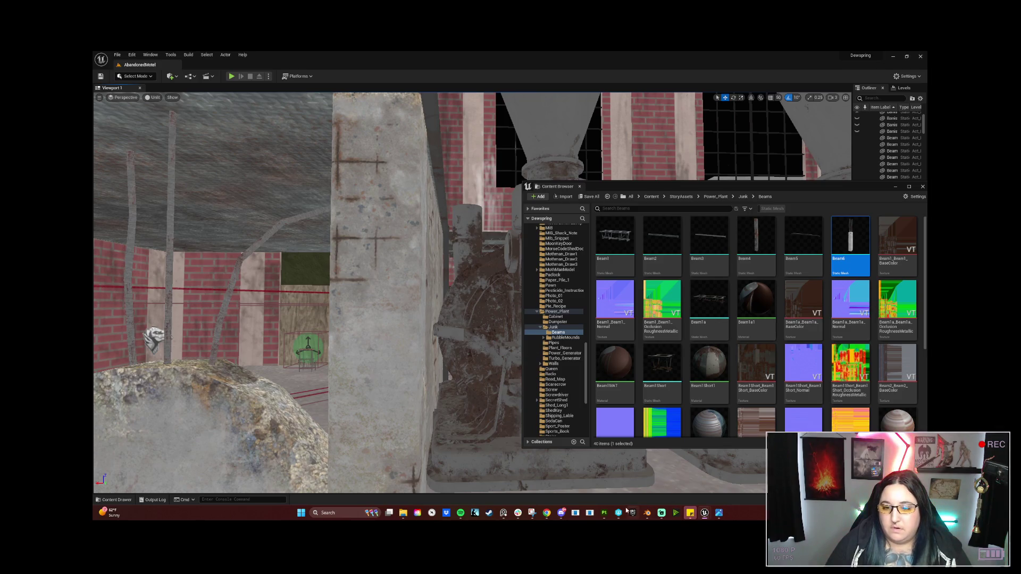
left_click(603, 513)
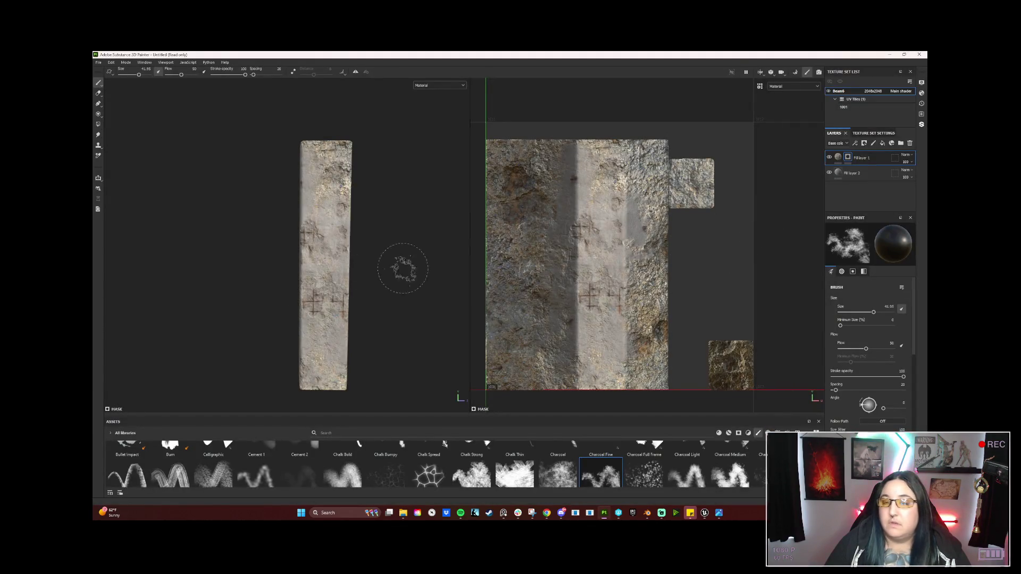
Paint more concrete patches with cross marks on the beam's top and carved front faces
left_click_drag(325, 255, 319, 303)
left_click_drag(329, 363, 308, 351)
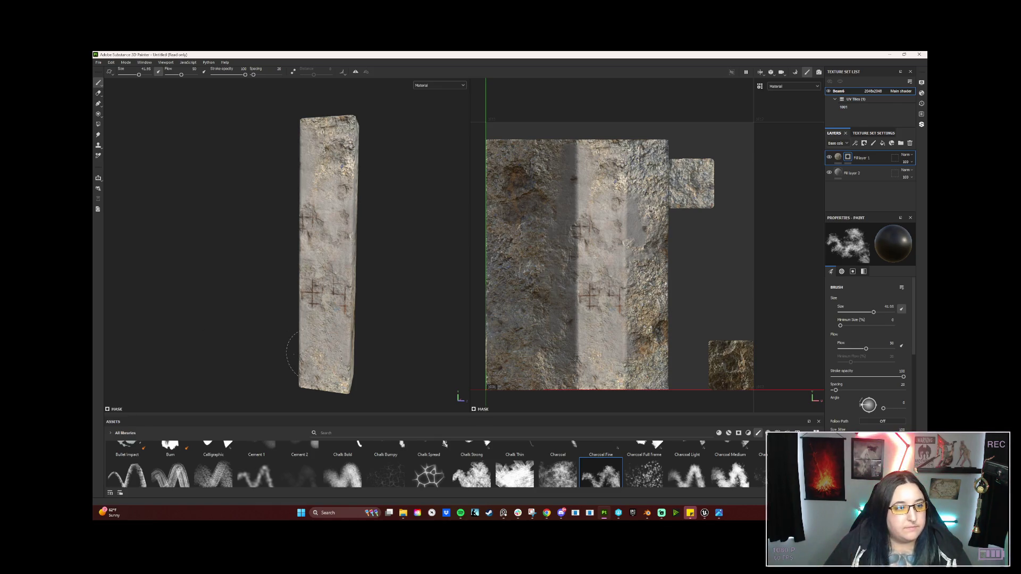
mouse_move(360, 314)
left_mouse_down()
mouse_move(268, 313)
mouse_move(237, 301)
left_mouse_up()
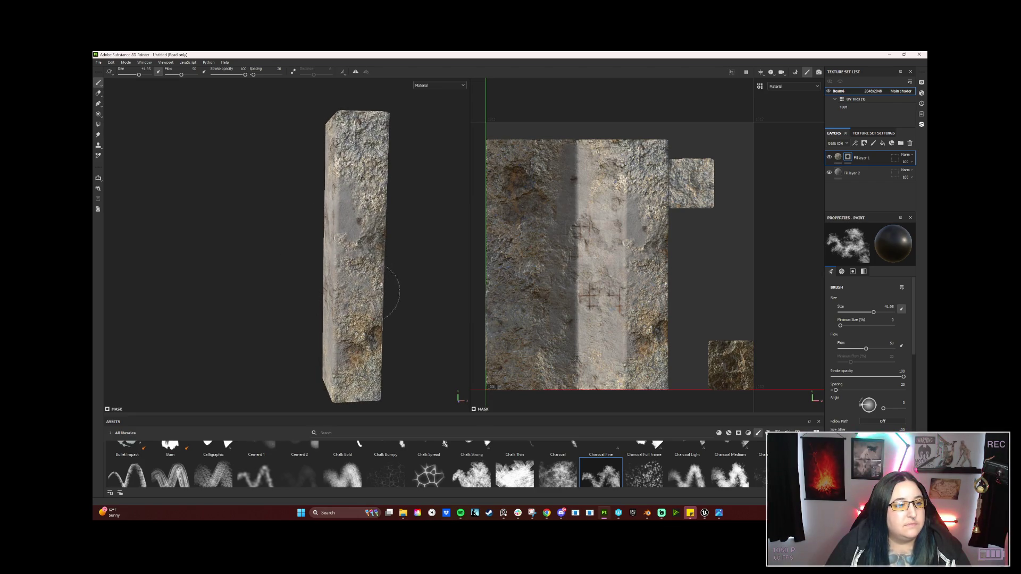
mouse_move(285, 323)
left_mouse_down()
mouse_move(369, 322)
mouse_move(262, 333)
left_mouse_up()
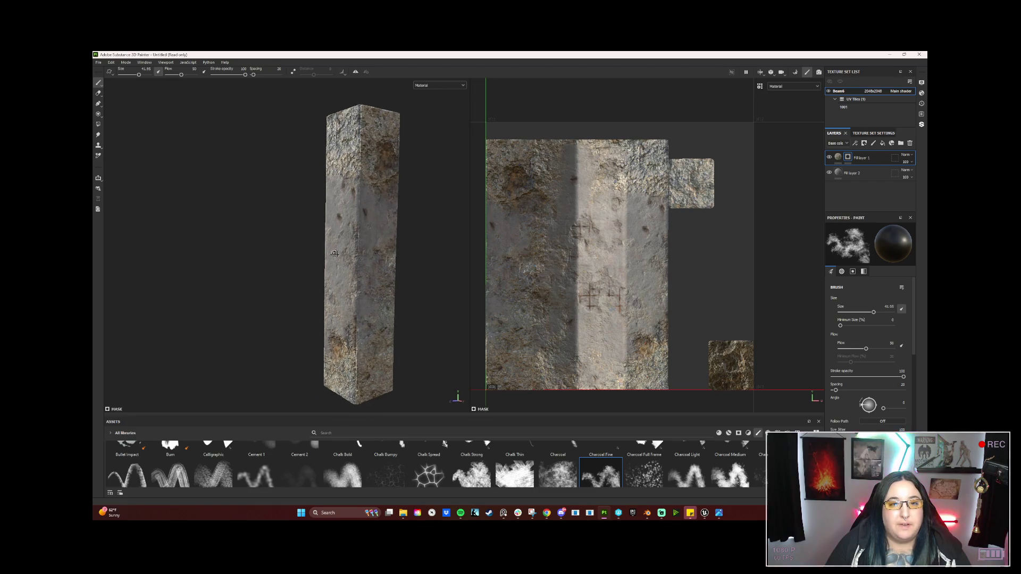
scroll(350, 263, "up", 4)
scroll(349, 264, "down", 4)
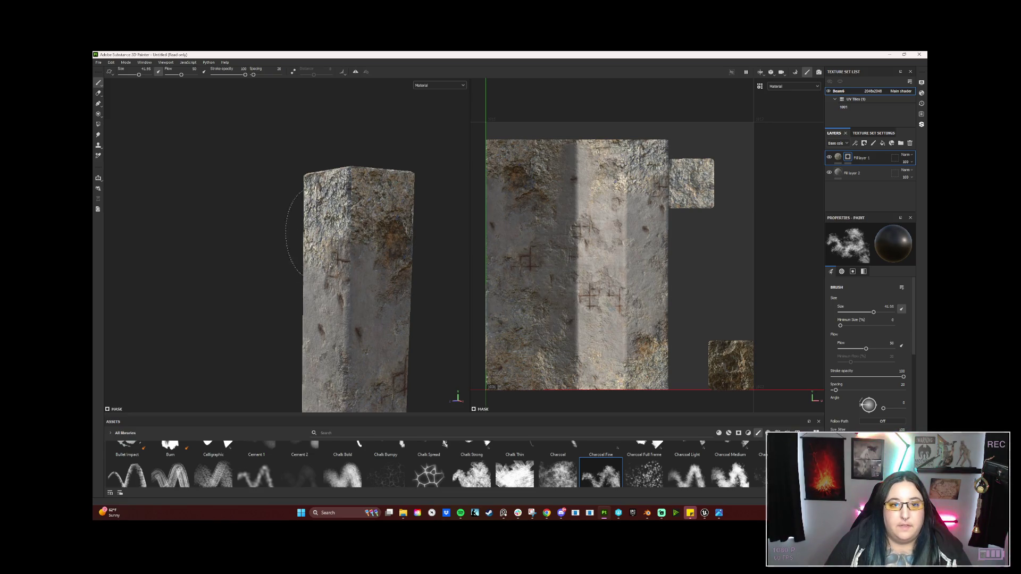
mouse_move(361, 259)
left_mouse_down()
mouse_move(382, 246)
mouse_move(336, 263)
left_mouse_up()
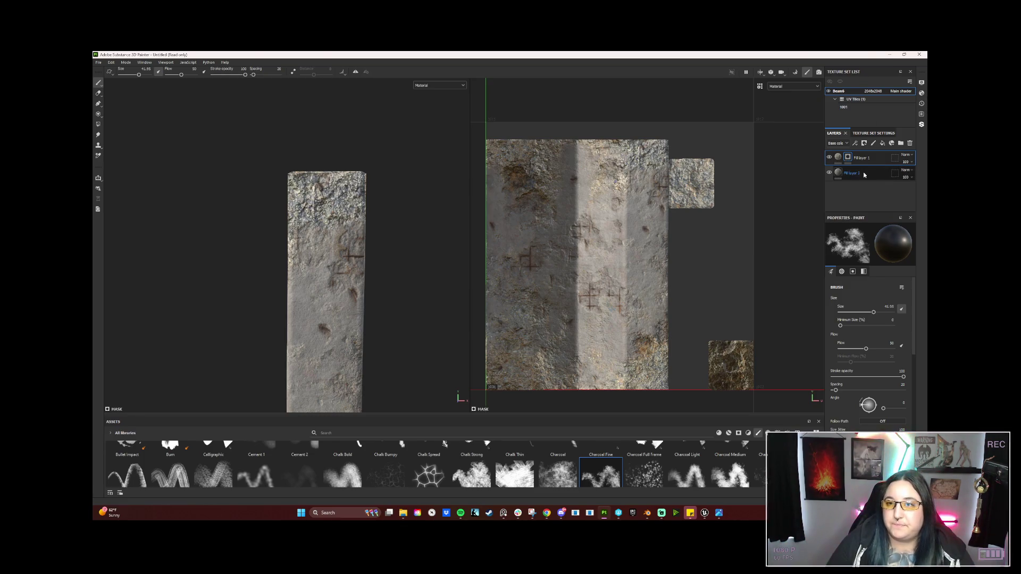
Select the Concrete Damaged layer (Fill layer 2) and change its UV tiling to 0.5
left_click(839, 157)
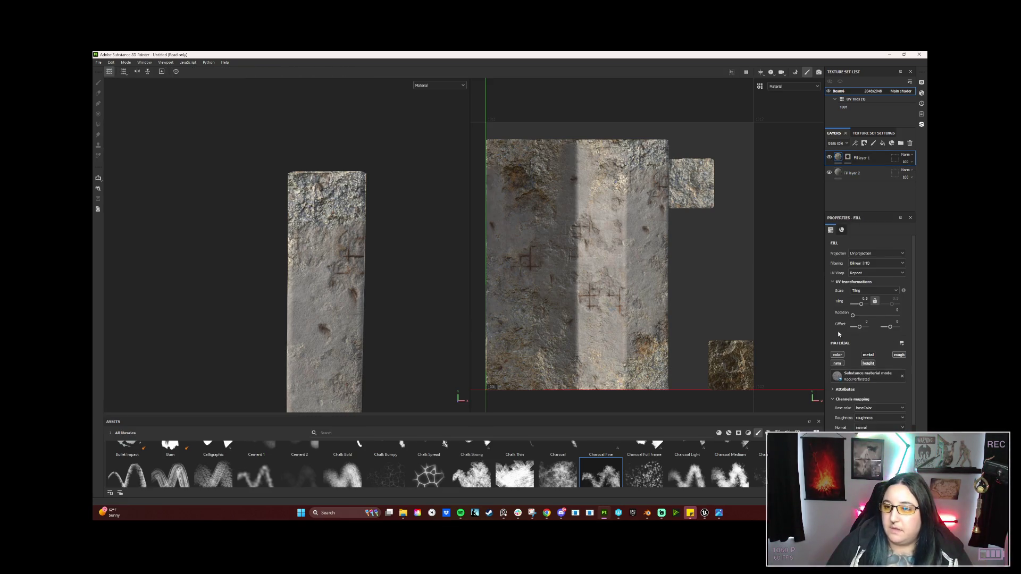
left_click(840, 175)
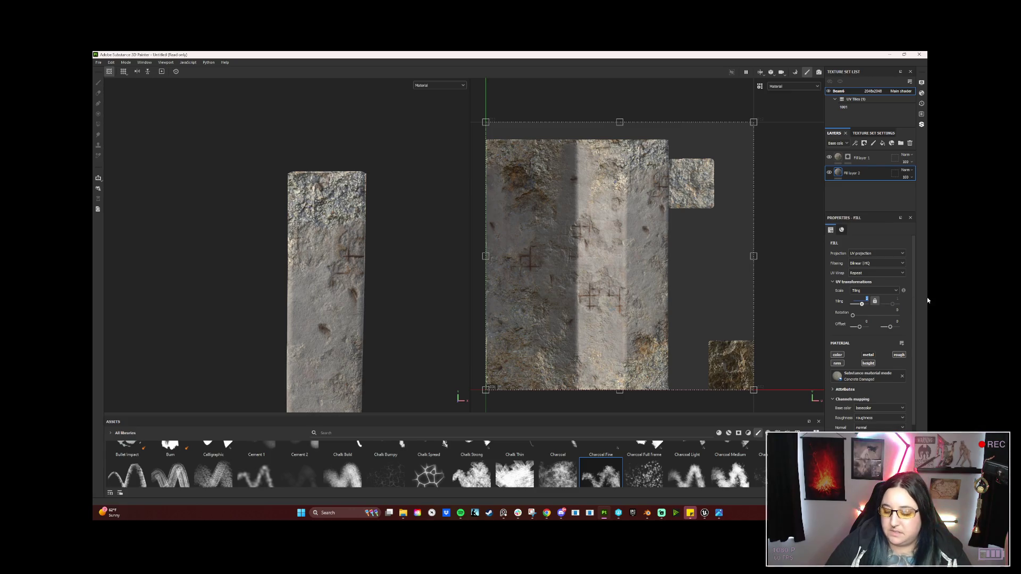
type("2")
key("Return")
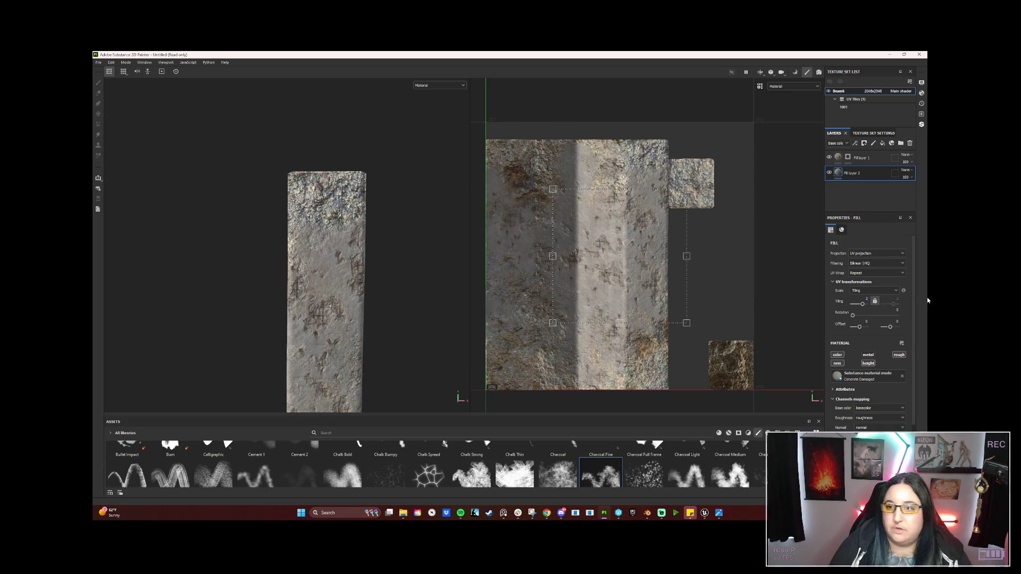
key("ctrl+z")
left_click(866, 299)
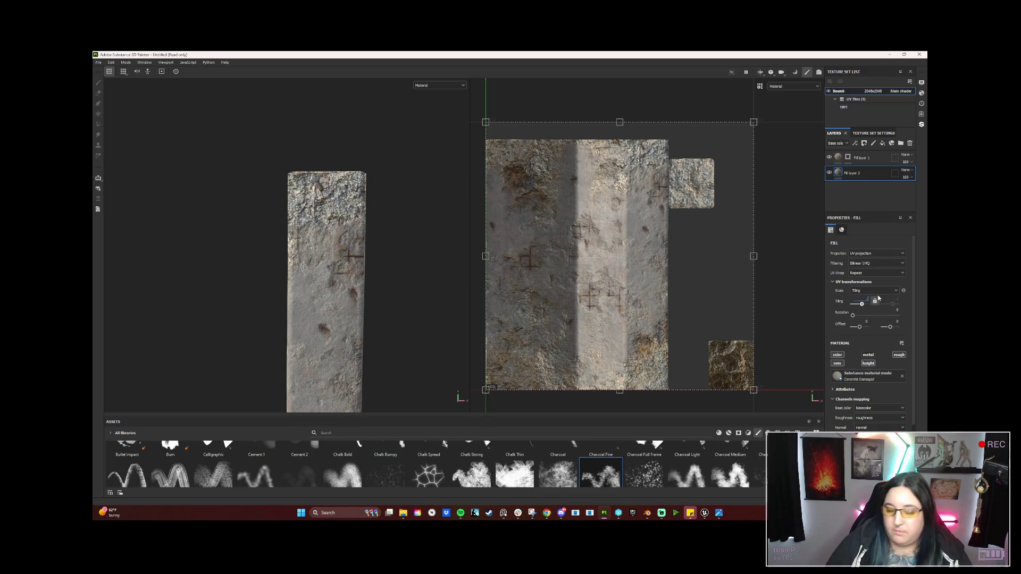
type("0.5")
key("Return")
mouse_move(356, 309)
left_mouse_down()
mouse_move(376, 189)
mouse_move(352, 175)
mouse_move(308, 194)
mouse_move(398, 202)
mouse_move(384, 317)
left_mouse_up()
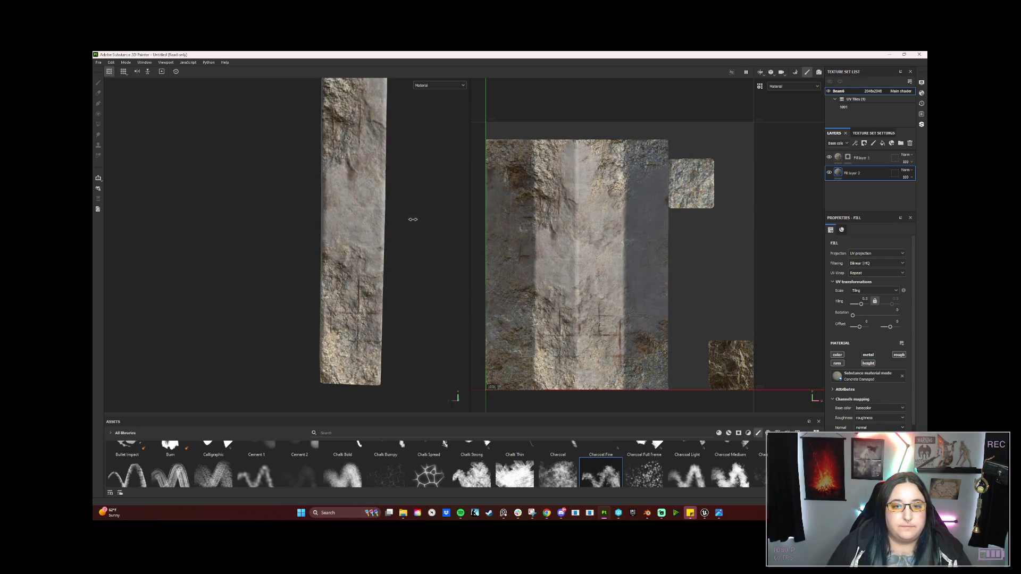
On Fill layer 1's mask, paint a scratch stroke across the beam's top
left_click(848, 158)
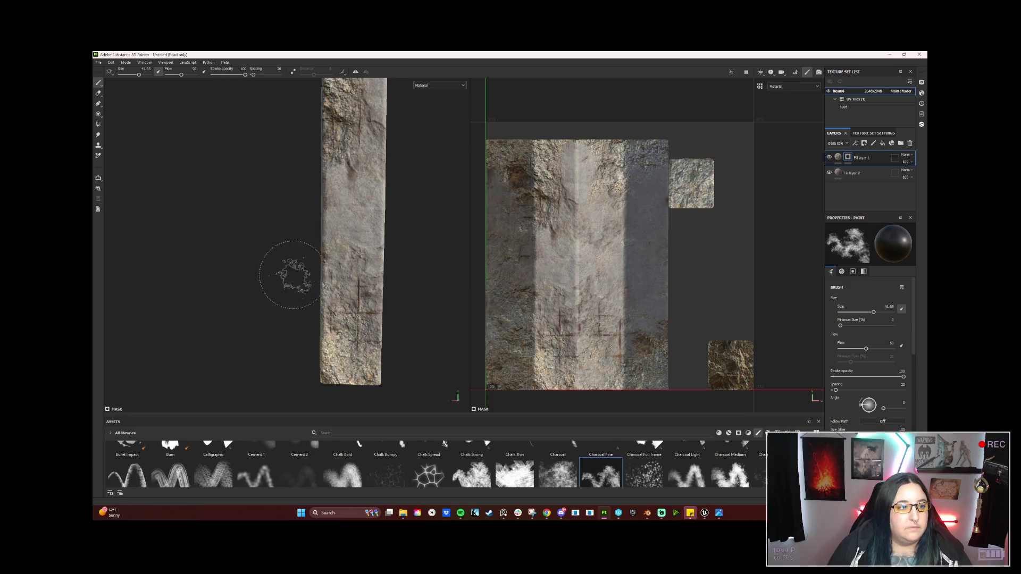
mouse_move(312, 282)
left_mouse_down()
mouse_move(341, 292)
mouse_move(244, 289)
left_mouse_up()
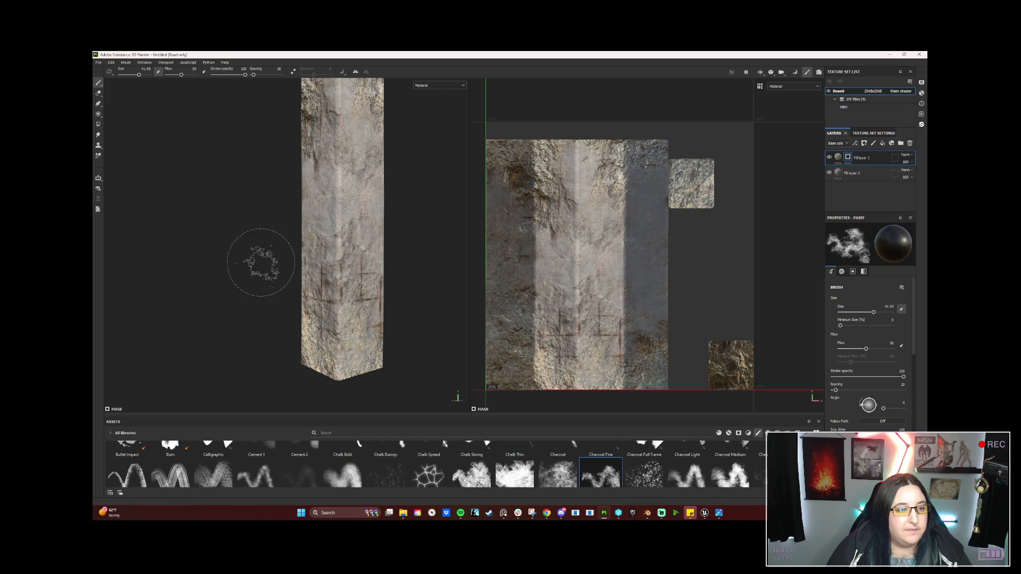
left_click_drag(205, 273, 338, 278)
mouse_move(216, 285)
left_mouse_down()
mouse_move(239, 278)
mouse_move(245, 263)
left_mouse_up()
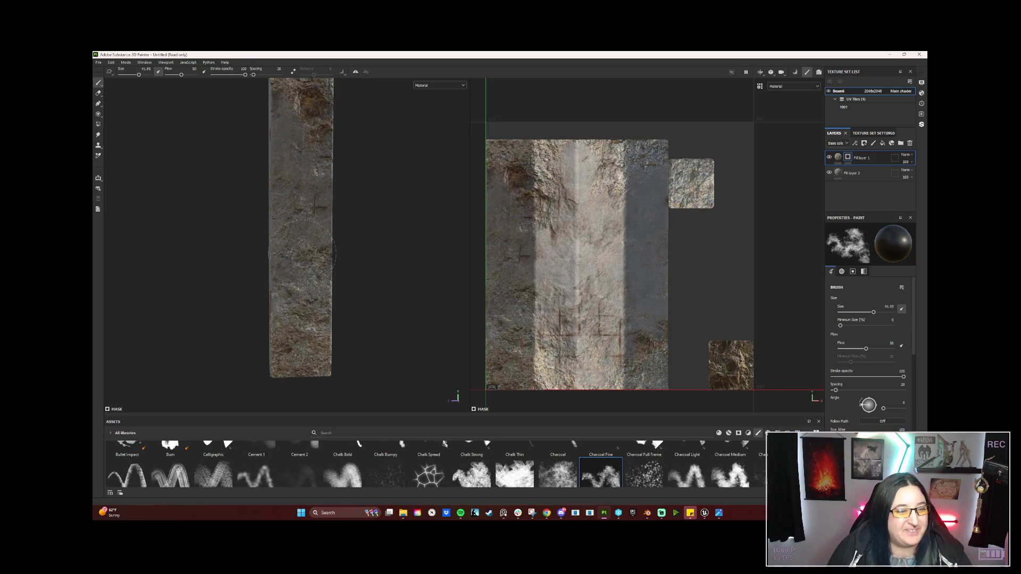
mouse_move(353, 266)
left_mouse_down()
mouse_move(354, 304)
mouse_move(384, 317)
left_mouse_up()
scroll(354, 304, "down", 2)
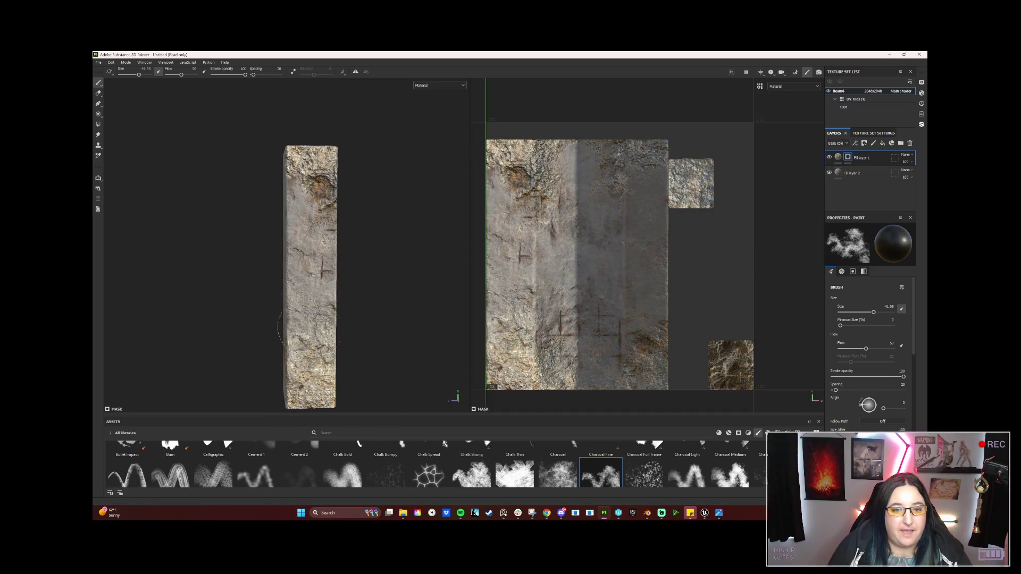
left_click_drag(224, 307, 324, 310)
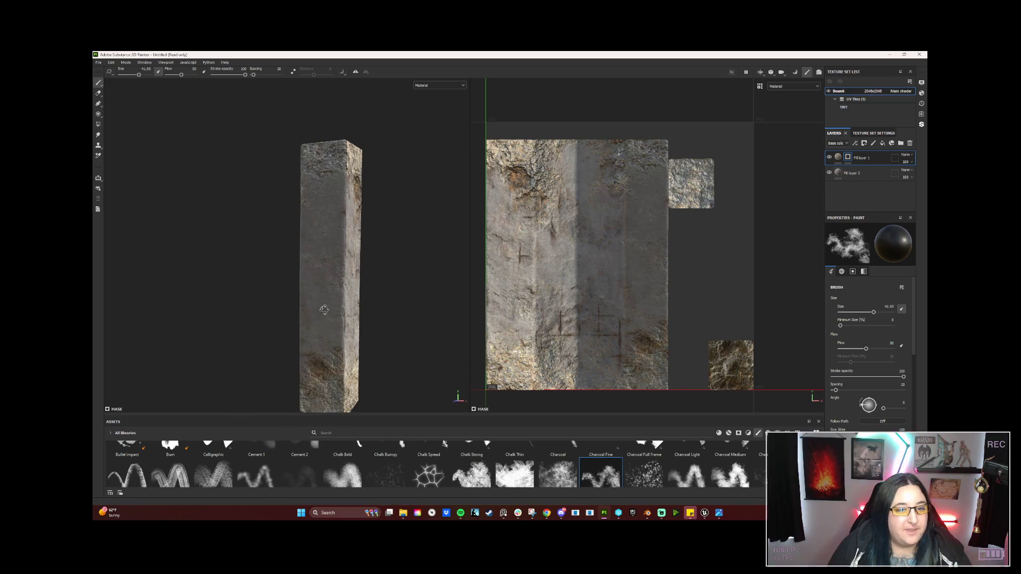
mouse_move(391, 345)
left_mouse_down()
mouse_move(361, 338)
mouse_move(355, 260)
left_mouse_up()
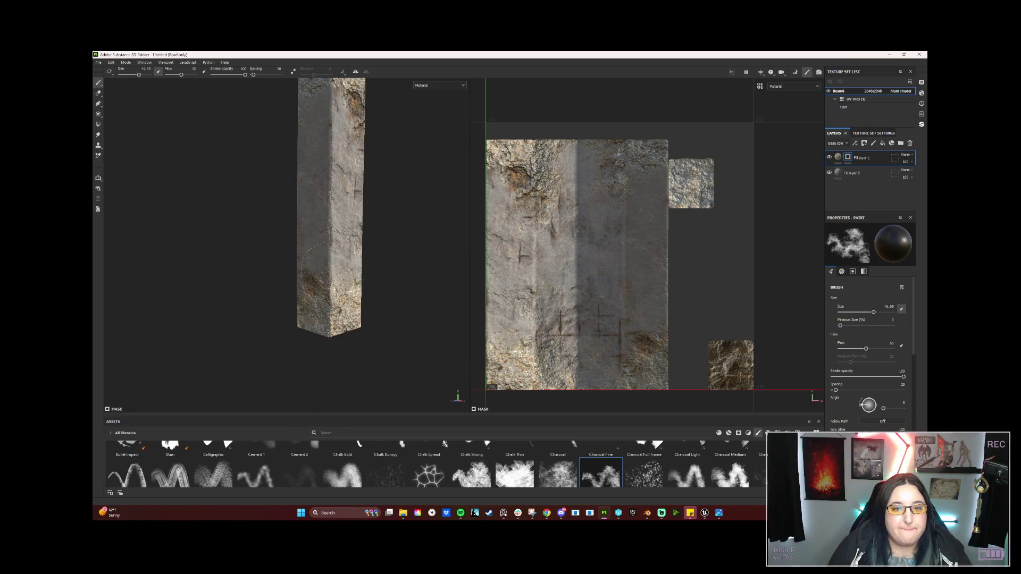
left_click_drag(542, 201, 515, 171)
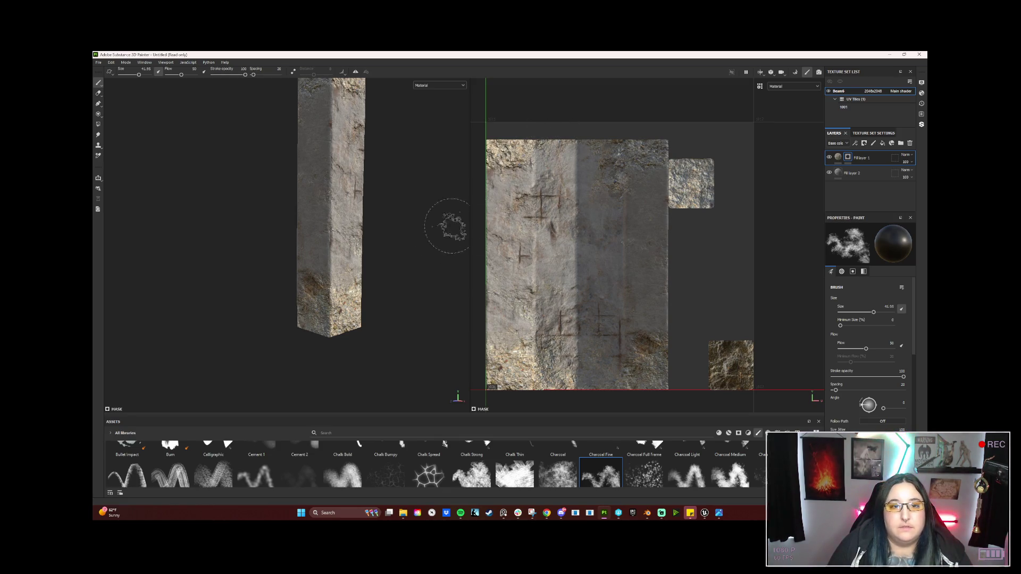
Paint rocky cross-marked patches on the beam's top and rotate the environment lighting to review them
mouse_move(394, 274)
left_mouse_down()
mouse_move(334, 269)
mouse_move(353, 257)
mouse_move(354, 239)
mouse_move(336, 238)
mouse_move(327, 297)
mouse_move(346, 276)
left_mouse_up()
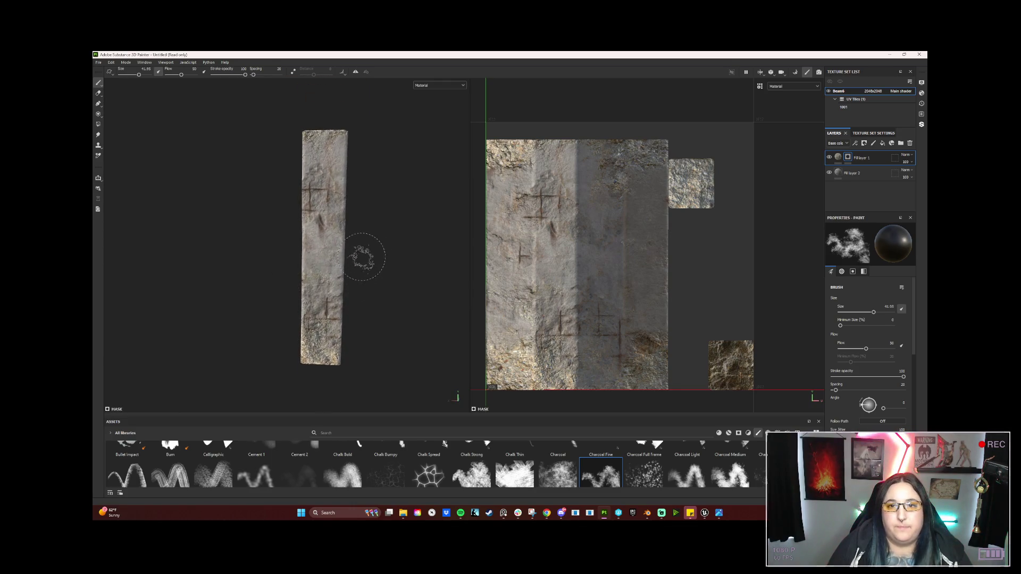
left_click_drag(319, 220, 321, 139)
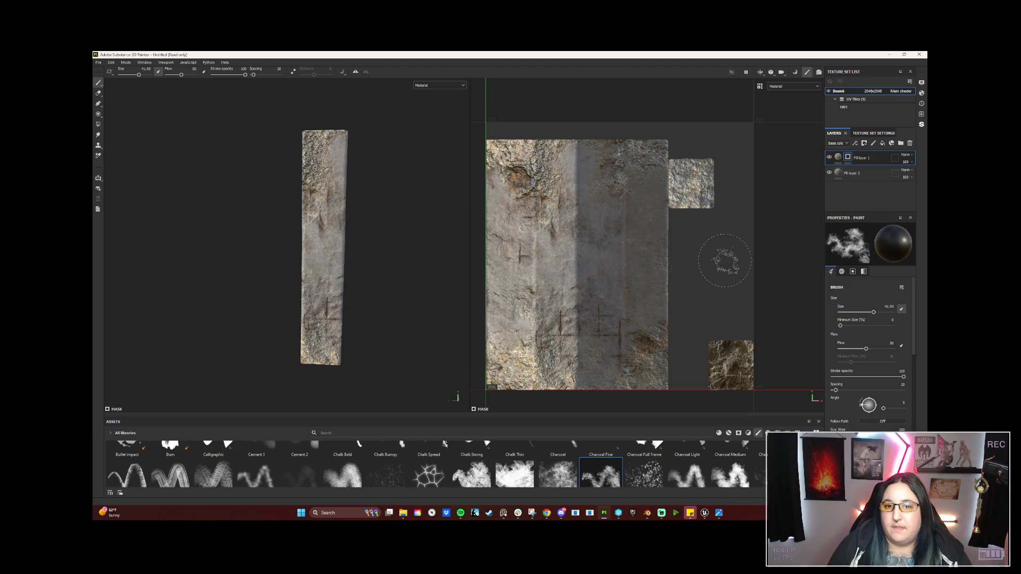
mouse_move(524, 185)
left_mouse_down()
mouse_move(530, 173)
mouse_move(564, 198)
mouse_move(553, 239)
left_mouse_up()
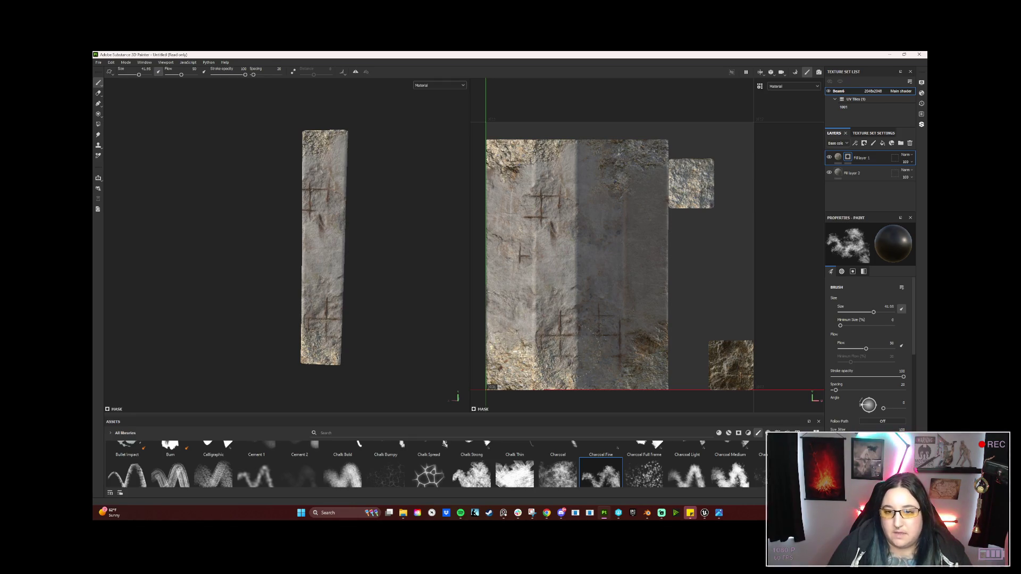
left_click_drag(674, 308, 617, 293)
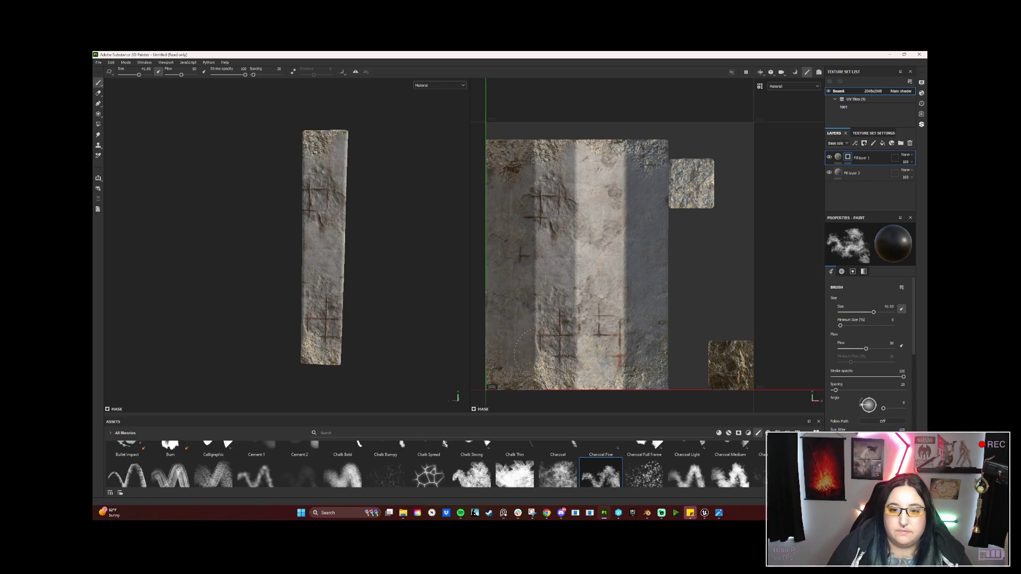
Save the project as Beam7 in Power_Plant\Junk, next to the existing Beam6 file
left_click(99, 63)
left_click(109, 123)
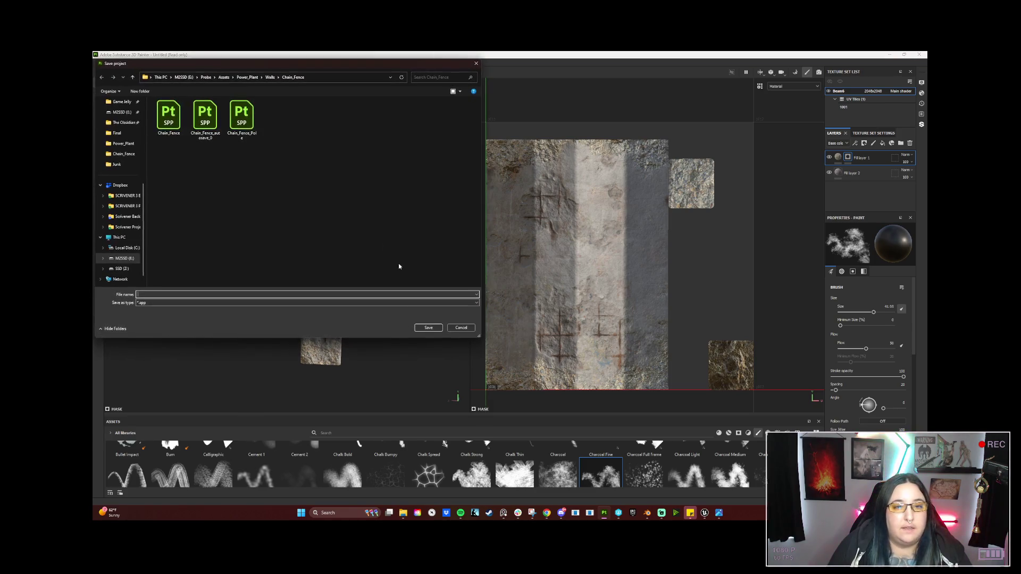
left_click(243, 77)
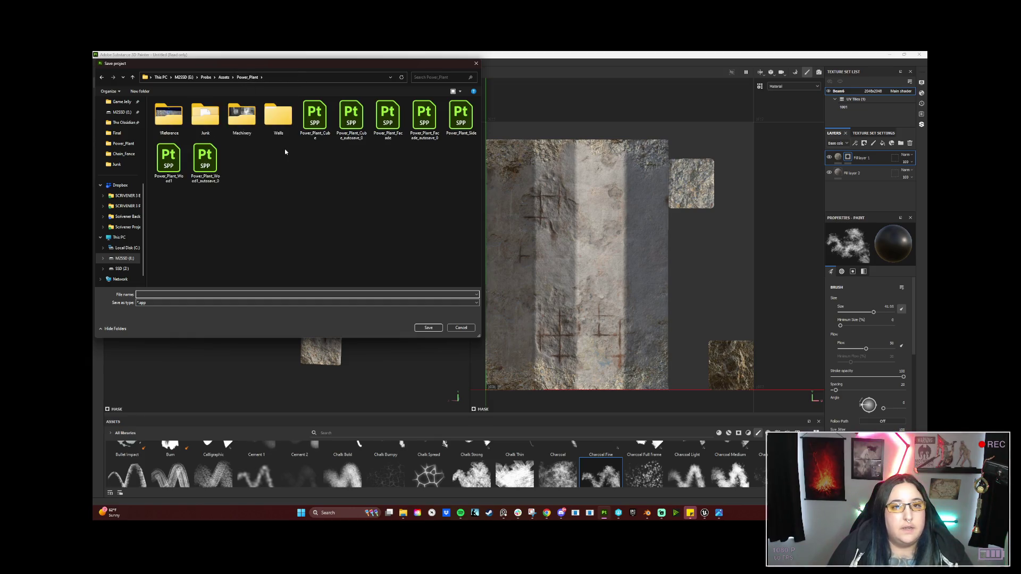
double_click(205, 118)
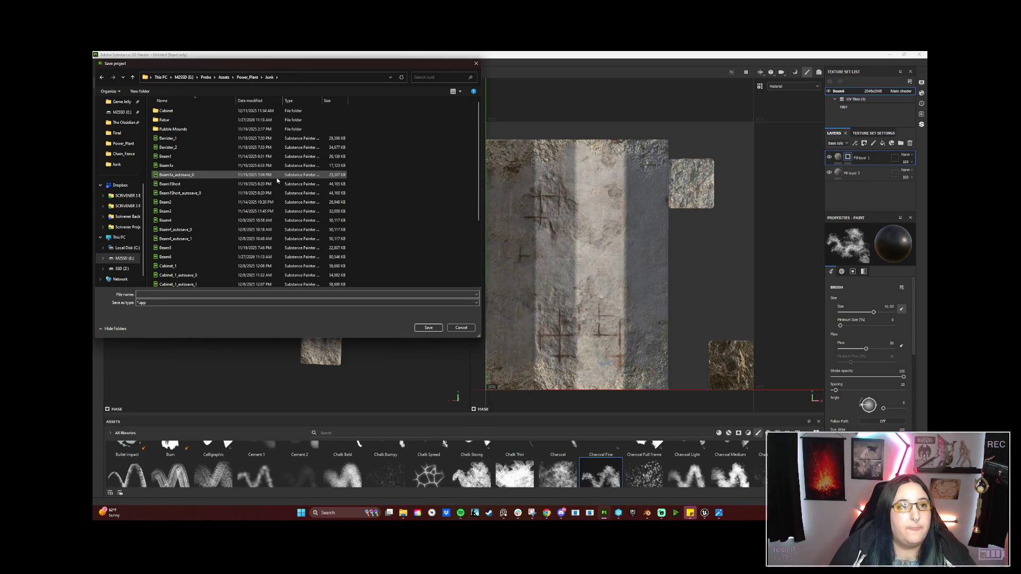
left_click(179, 257)
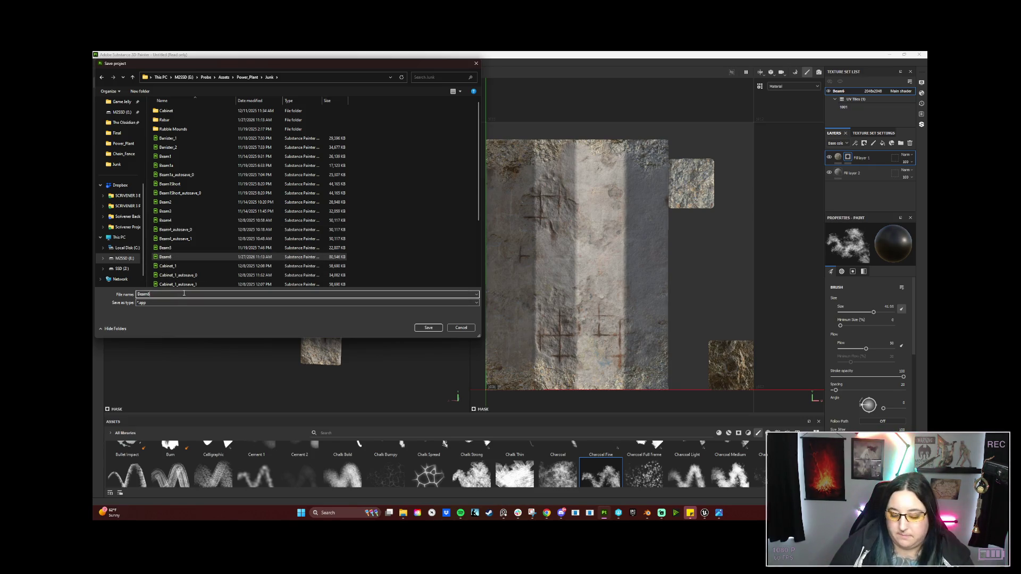
key("BackSpace")
type("7")
key("Return")
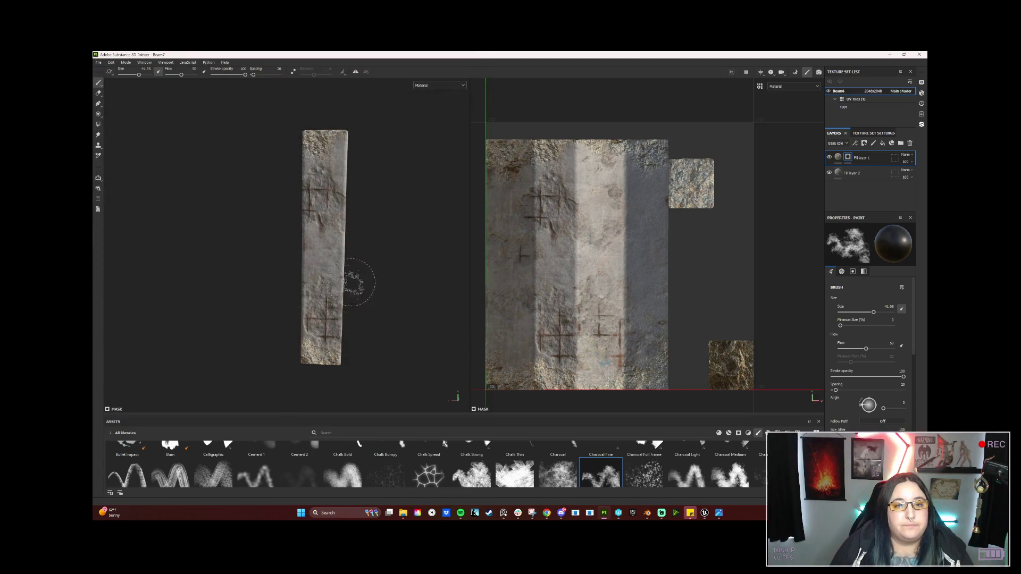
Enlarge the brush to 44.58 and paint cross marks over the beam's top and side faces
left_click_drag(353, 200, 298, 169)
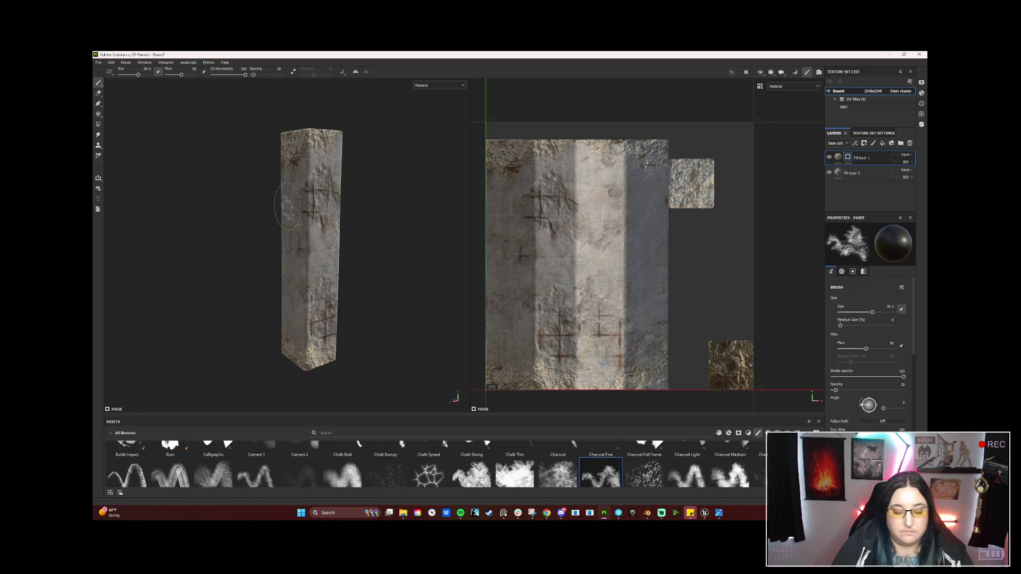
mouse_move(303, 202)
left_mouse_down()
mouse_move(346, 198)
mouse_move(369, 235)
mouse_move(325, 223)
mouse_move(351, 228)
left_mouse_up()
scroll(338, 234, "up", 3)
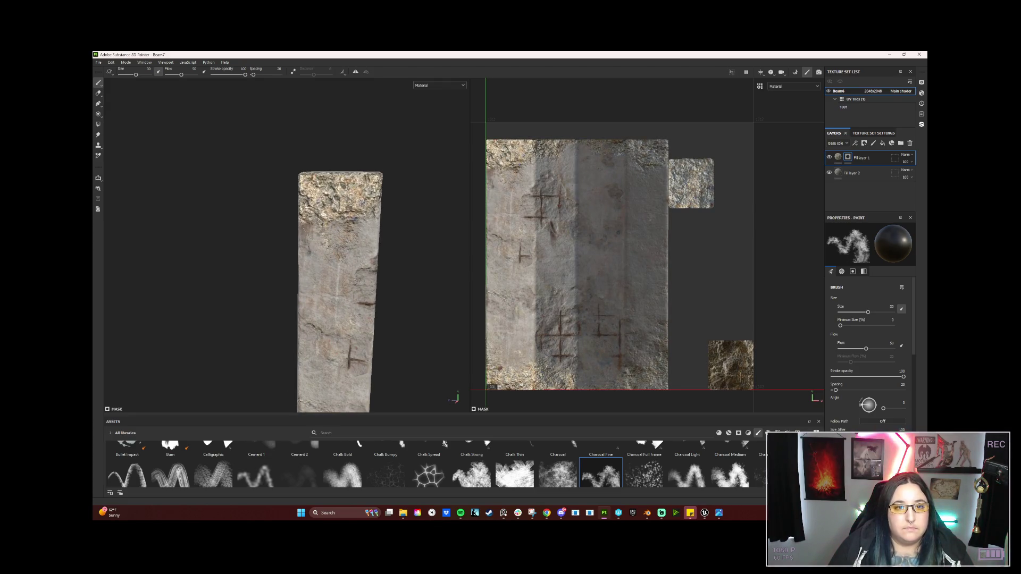
key("bracketright")
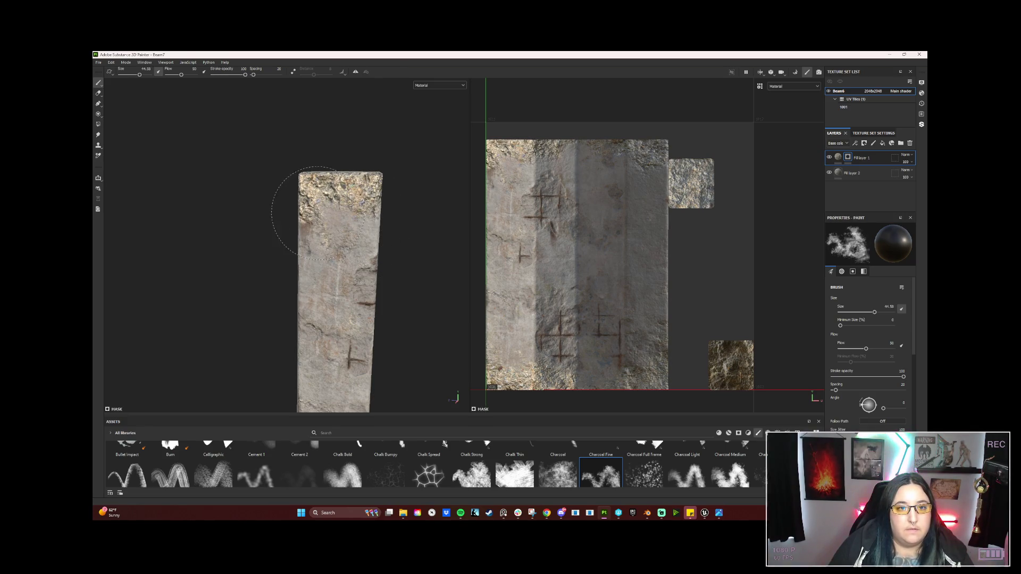
left_click_drag(279, 231, 376, 235)
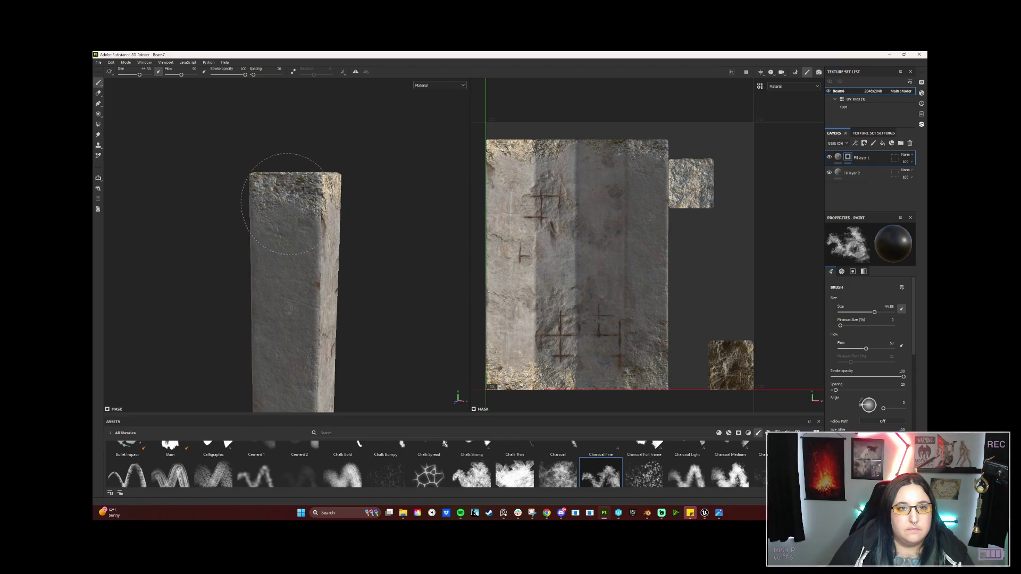
left_click_drag(227, 228, 372, 239)
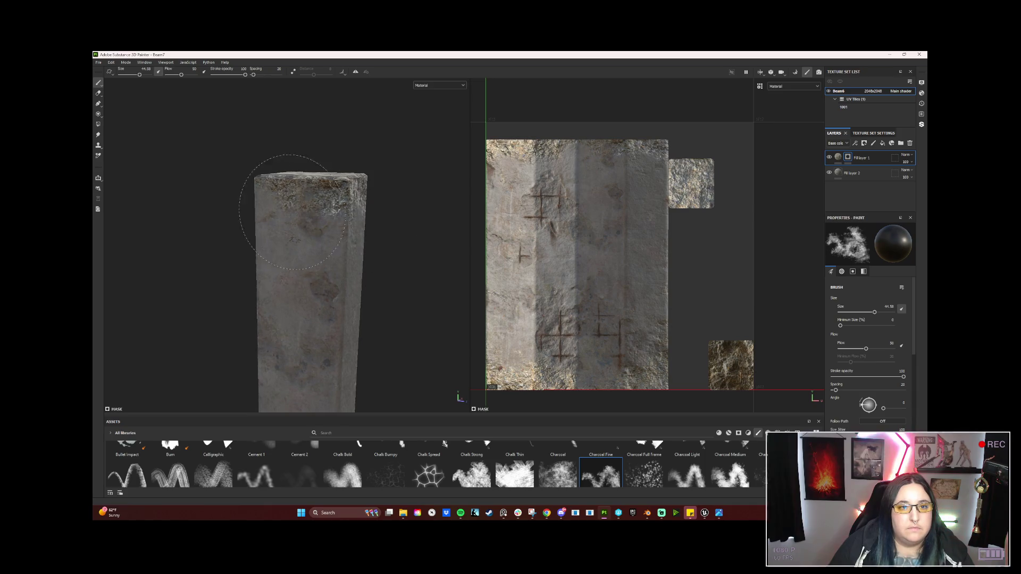
left_click_drag(245, 239, 340, 241)
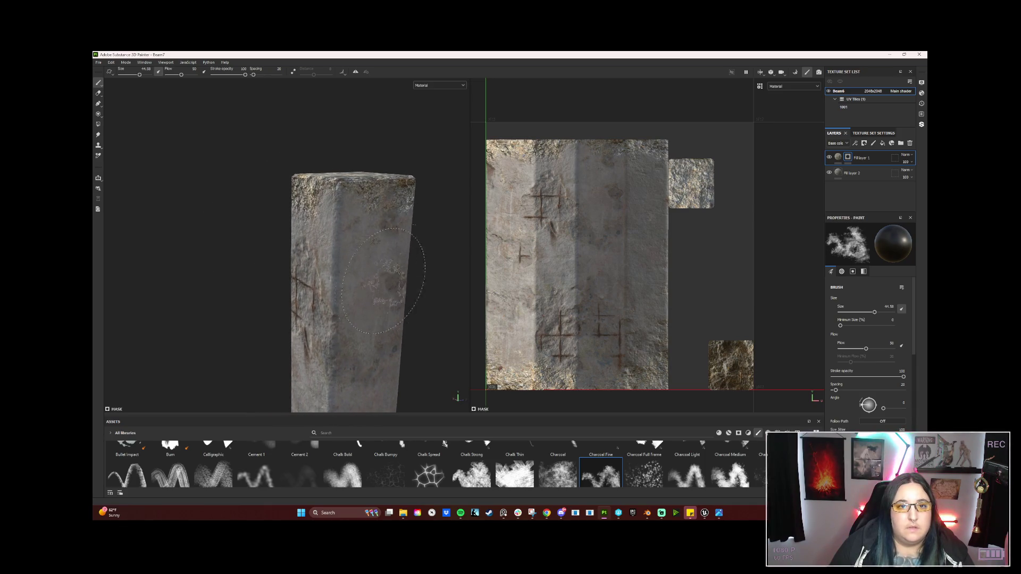
scroll(875, 404, "down", 10)
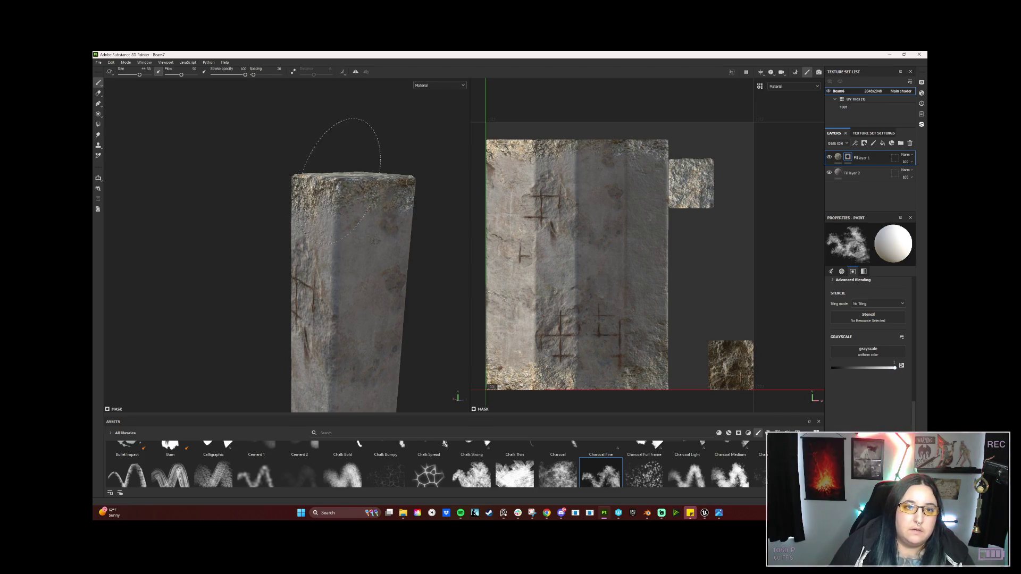
left_click_drag(348, 253, 344, 216)
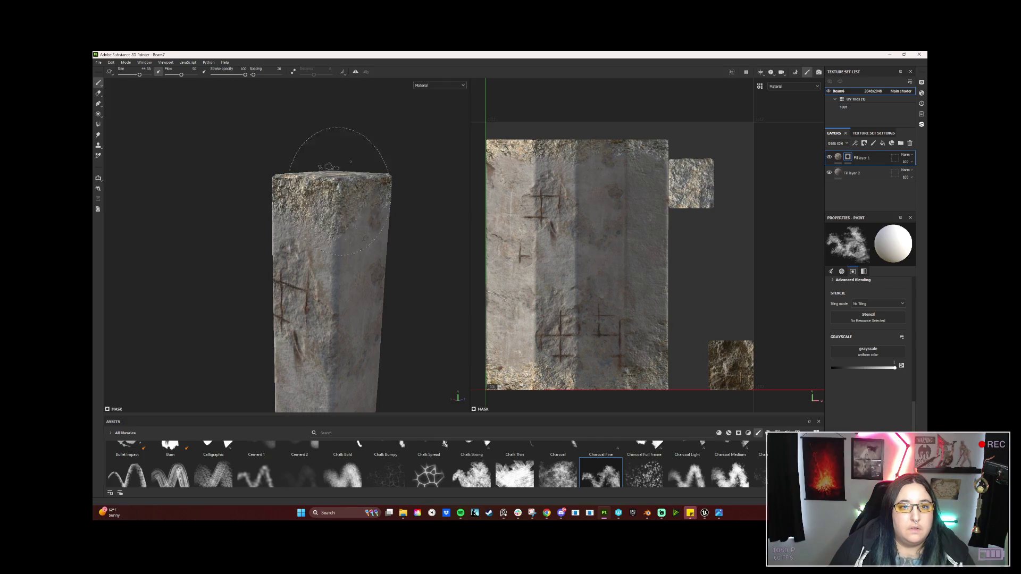
mouse_move(419, 255)
left_mouse_down()
mouse_move(330, 228)
mouse_move(392, 239)
mouse_move(204, 211)
left_mouse_up()
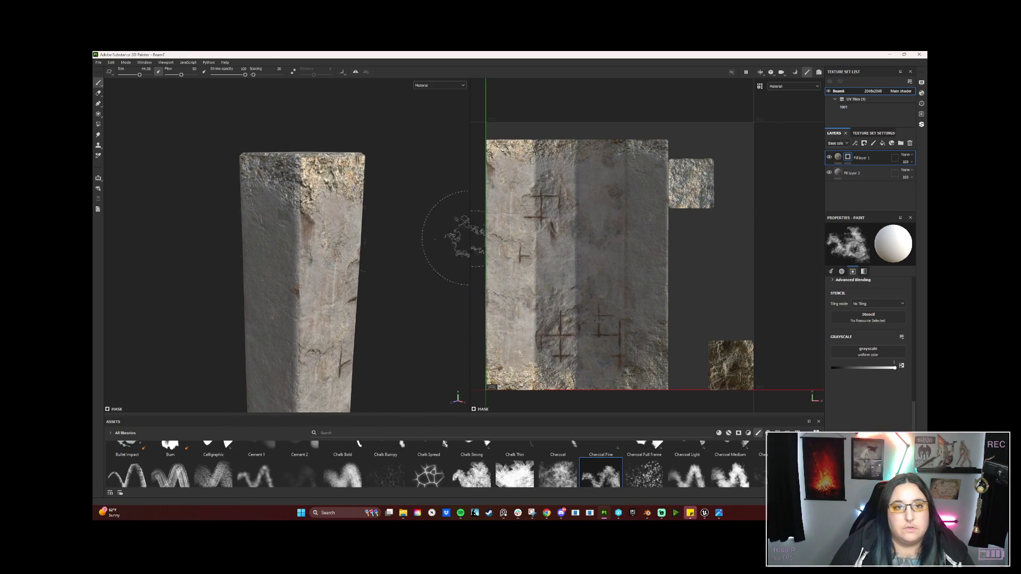
Set the mask grayscale to 0 and paint cross marks on the front and carved faces, then shrink the brush
left_click_drag(895, 368, 832, 367)
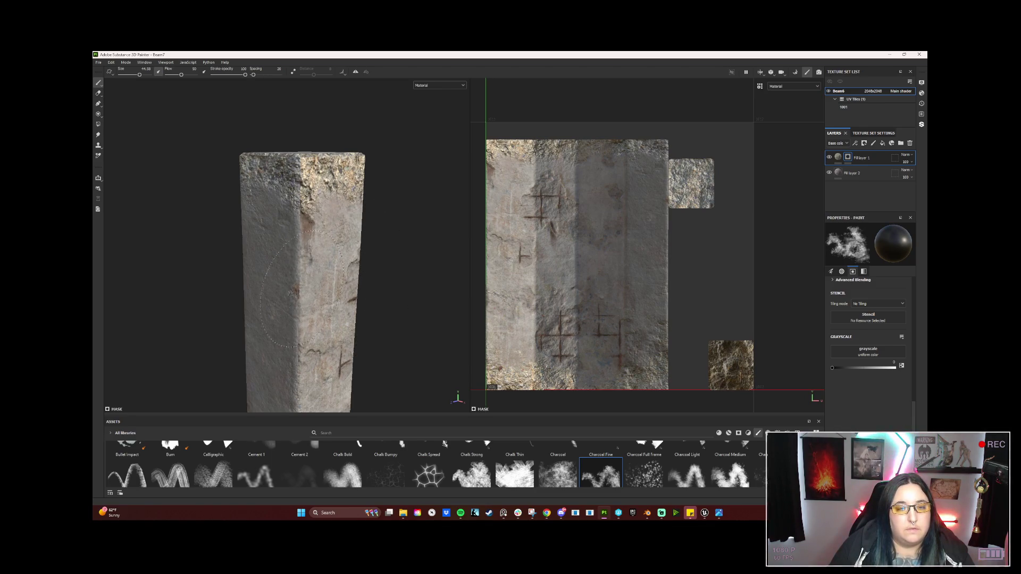
left_click_drag(302, 290, 436, 254)
mouse_move(278, 265)
left_mouse_down()
mouse_move(342, 228)
mouse_move(339, 250)
mouse_move(344, 221)
mouse_move(340, 282)
mouse_move(316, 264)
mouse_move(322, 271)
left_mouse_up()
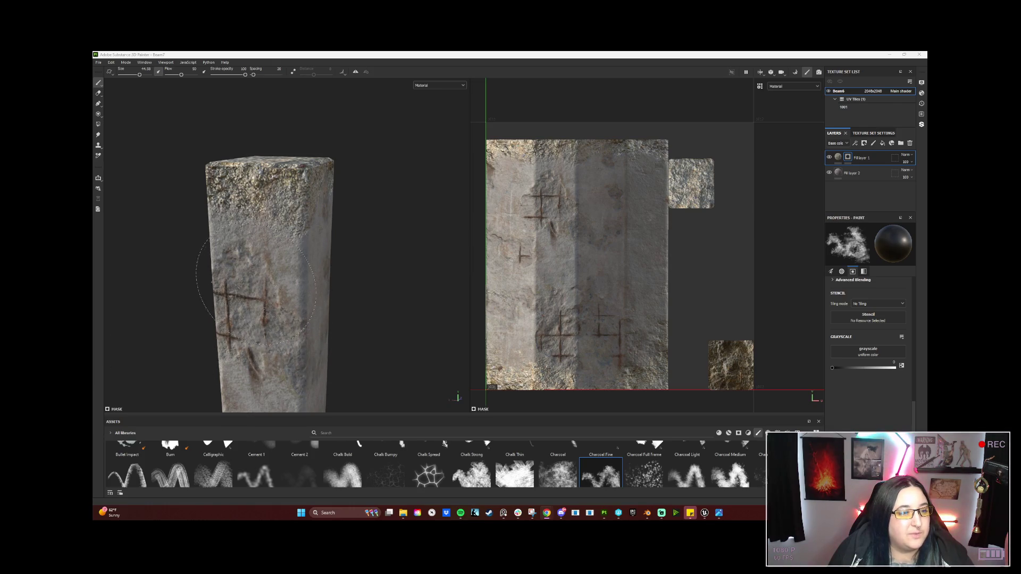
left_click_drag(313, 287, 323, 273)
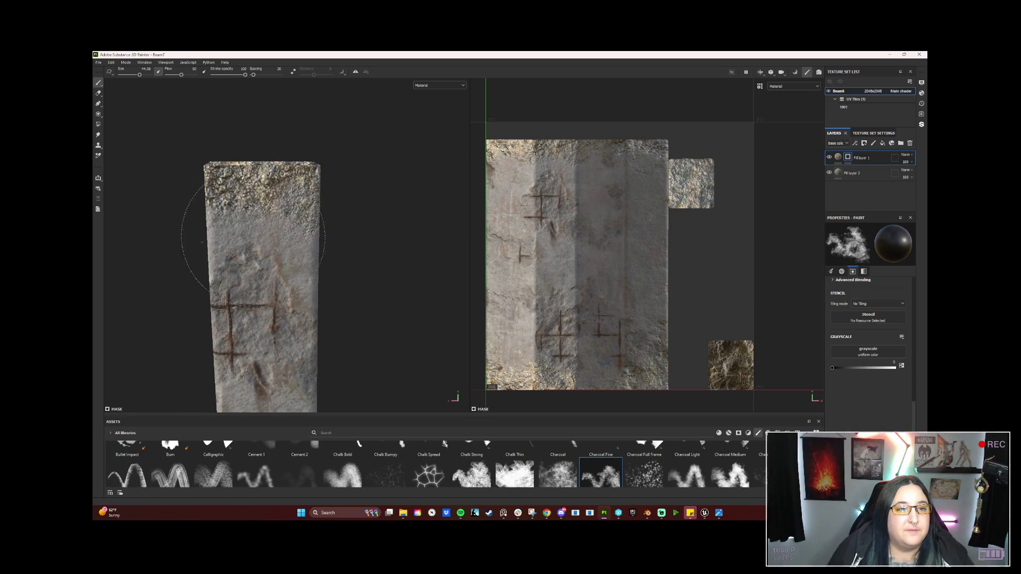
scroll(234, 266, "down", 3)
mouse_move(244, 319)
left_mouse_down()
mouse_move(246, 301)
mouse_move(334, 289)
left_mouse_up()
mouse_move(160, 287)
left_mouse_down()
mouse_move(330, 281)
mouse_move(264, 301)
left_mouse_up()
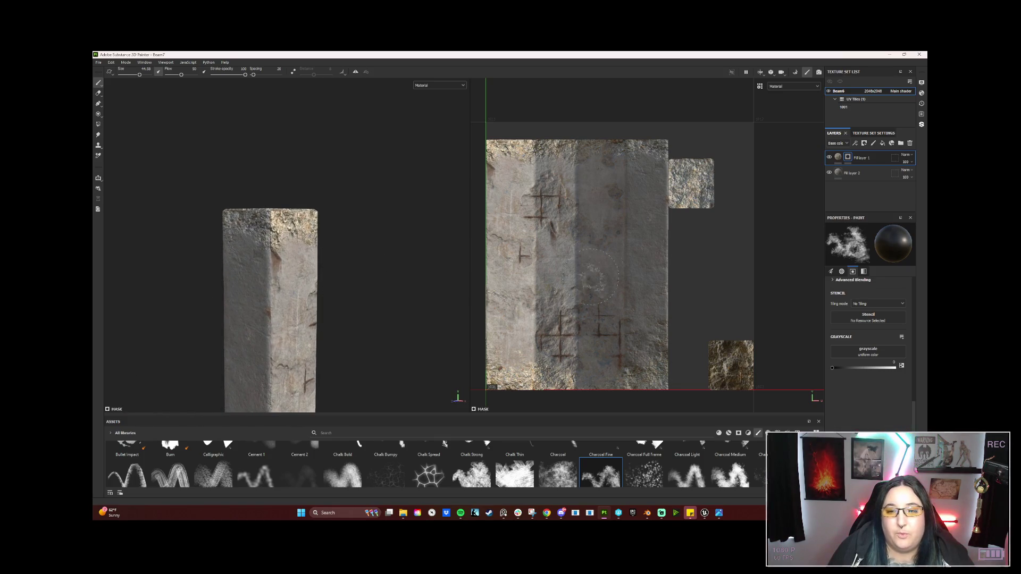
mouse_move(404, 314)
left_mouse_down()
mouse_move(287, 295)
mouse_move(305, 319)
left_mouse_up()
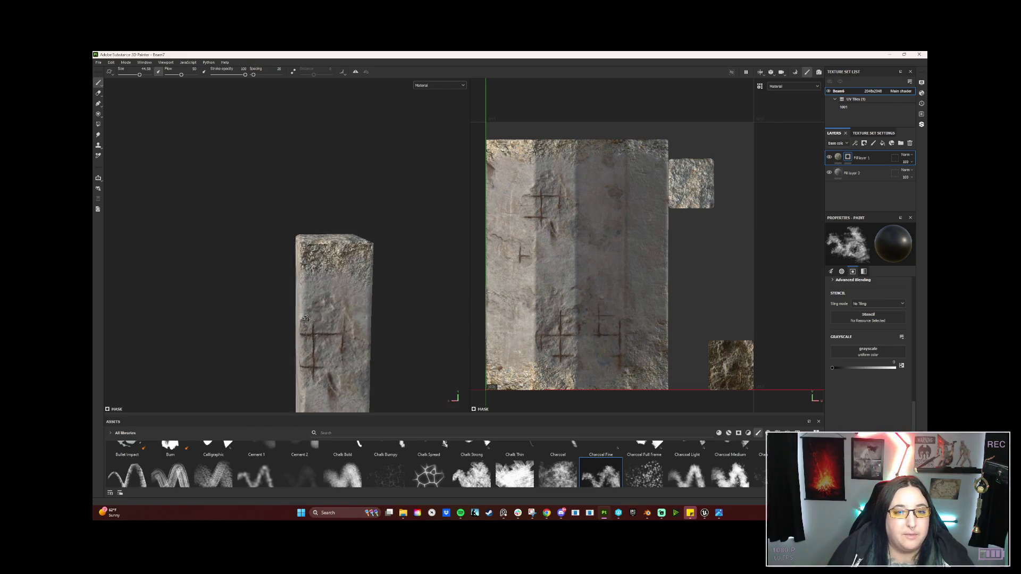
key("bracketleft")
key("bracketleft")
key("bracketleft")
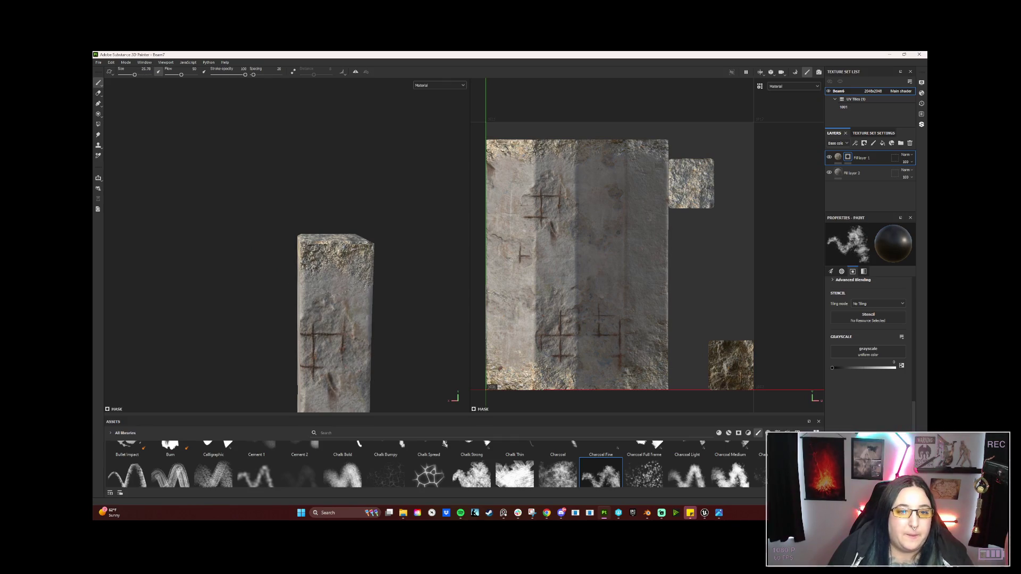
Nudge the brush size up, rotate the environment light, and bring the scratched cross face forward
mouse_move(340, 332)
left_mouse_down()
mouse_move(237, 330)
mouse_move(291, 310)
left_mouse_up()
key("bracketright")
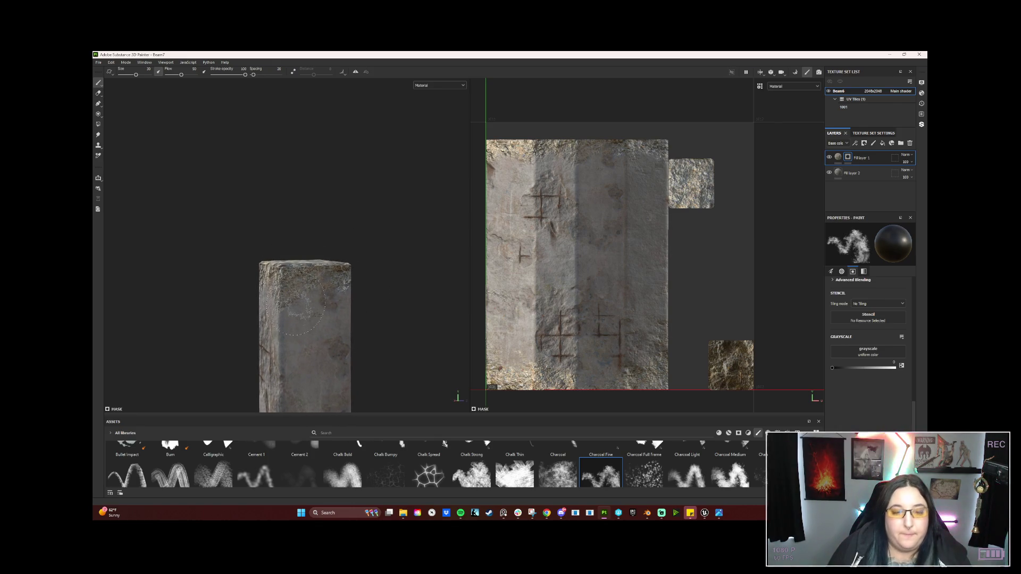
left_click_drag(370, 313, 349, 319)
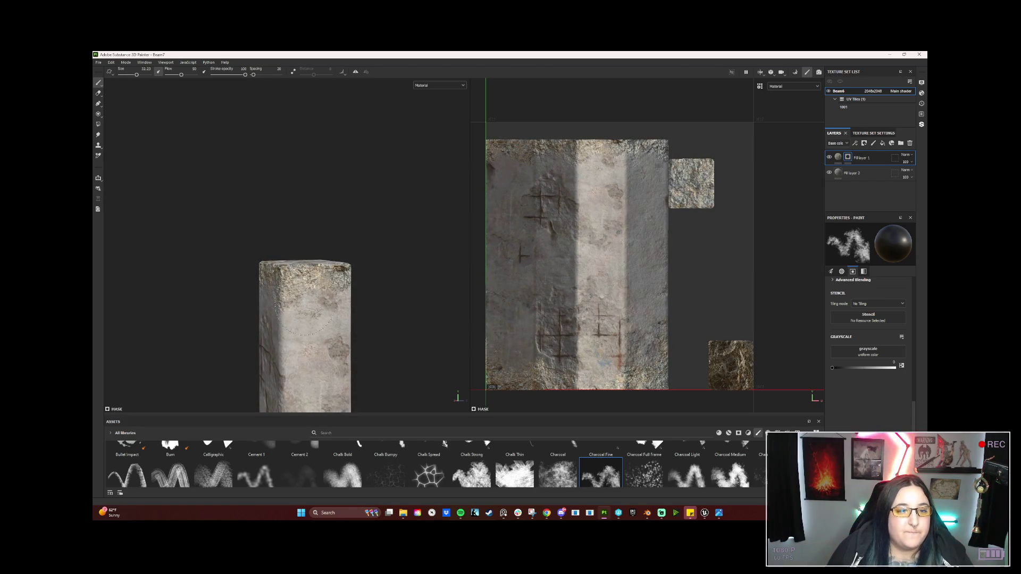
mouse_move(317, 353)
left_mouse_down()
mouse_move(213, 330)
mouse_move(223, 319)
mouse_move(159, 278)
mouse_move(218, 319)
mouse_move(297, 311)
mouse_move(313, 277)
mouse_move(275, 260)
mouse_move(303, 276)
mouse_move(202, 327)
mouse_move(245, 308)
mouse_move(174, 289)
mouse_move(365, 296)
mouse_move(260, 289)
mouse_move(213, 319)
mouse_move(301, 296)
mouse_move(229, 304)
mouse_move(287, 311)
mouse_move(274, 373)
left_mouse_up()
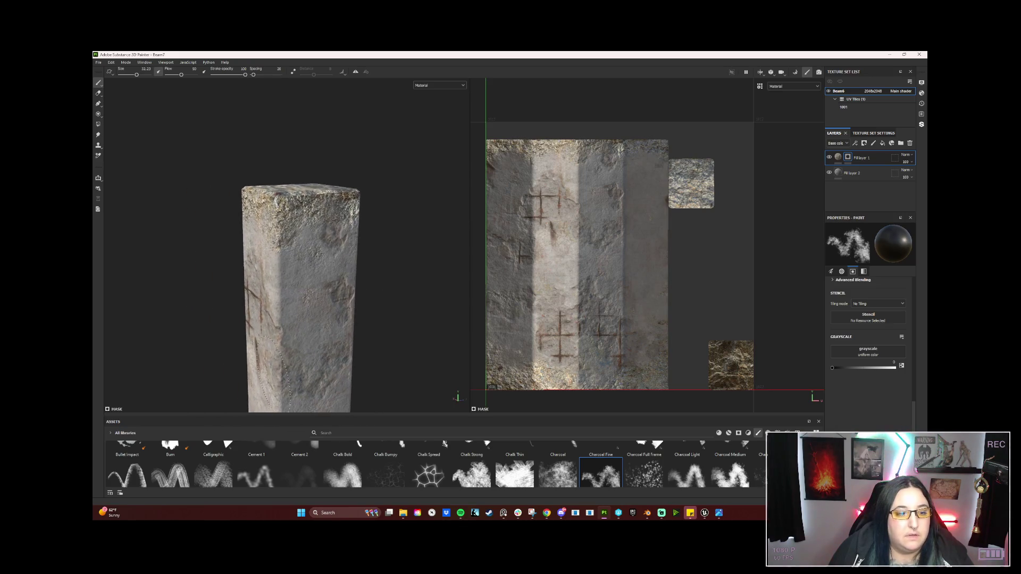
mouse_move(216, 296)
left_mouse_down()
mouse_move(250, 298)
mouse_move(321, 262)
mouse_move(335, 178)
mouse_move(406, 296)
mouse_move(414, 277)
mouse_move(278, 278)
mouse_move(298, 276)
left_mouse_up()
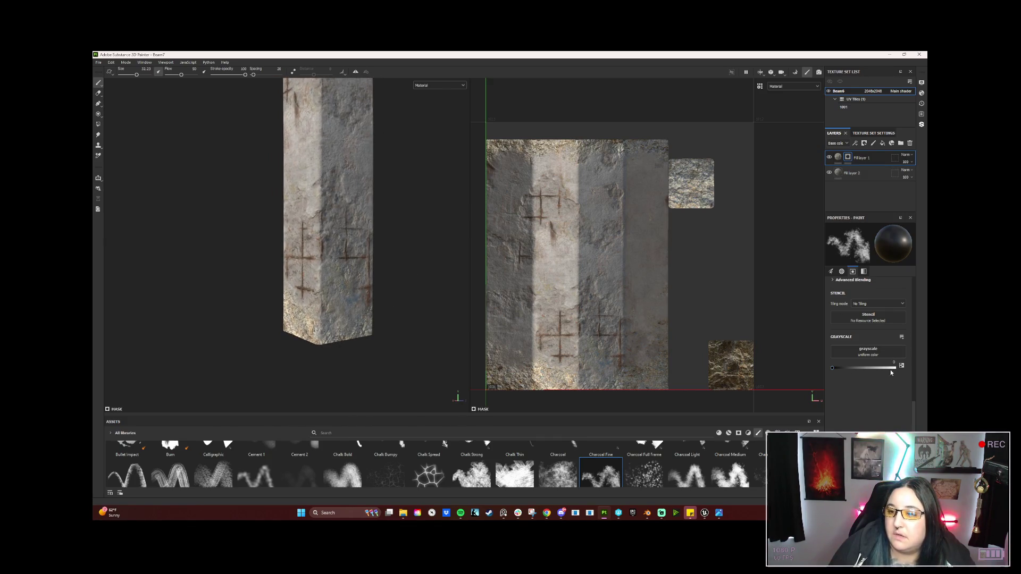
Switch the mask paint to white and paint on a beam face viewed head-on
left_click_drag(890, 369, 900, 373)
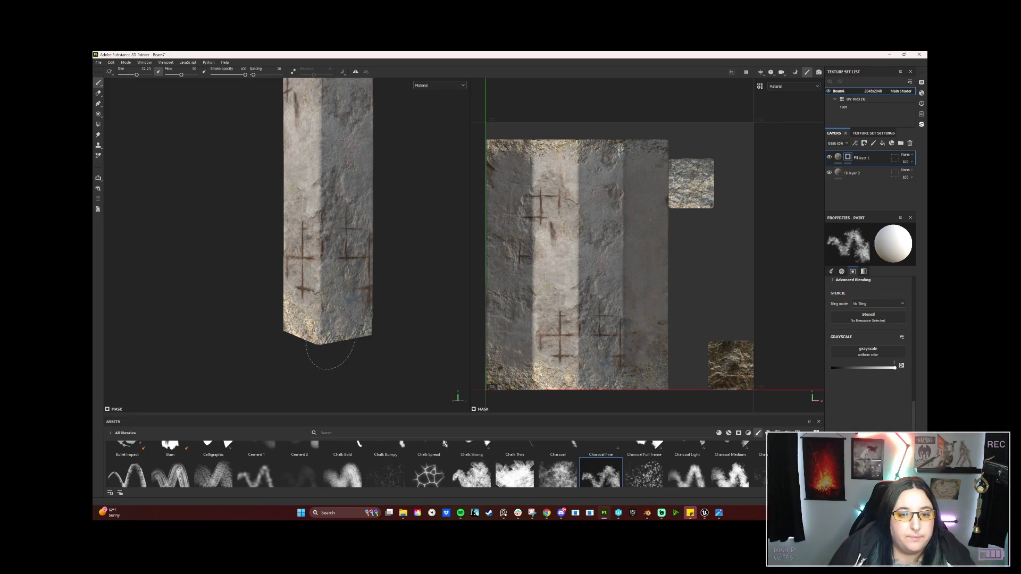
mouse_move(412, 341)
left_mouse_down()
mouse_move(292, 333)
mouse_move(342, 323)
mouse_move(318, 322)
left_mouse_up()
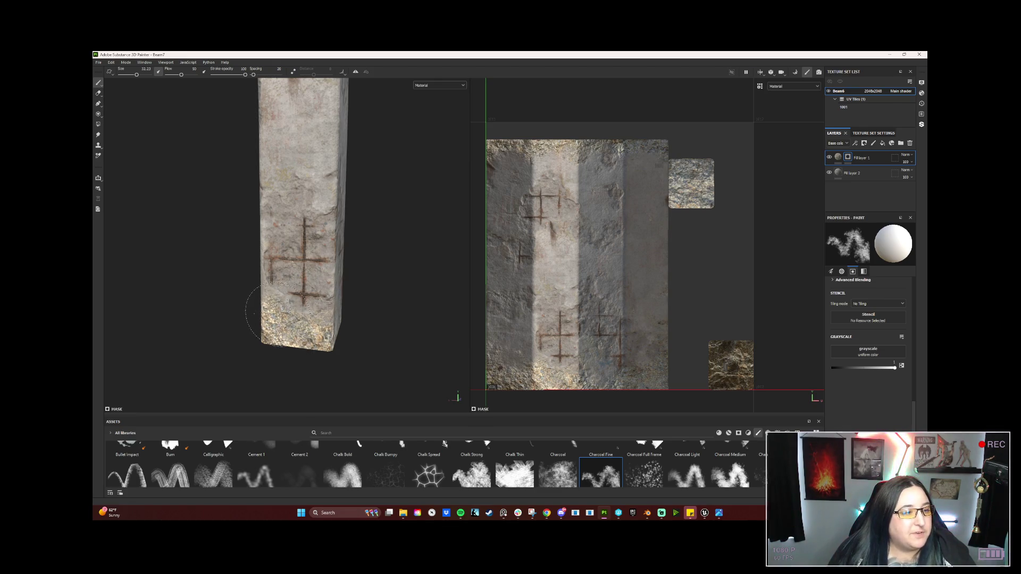
left_click_drag(269, 330, 251, 308, "alt")
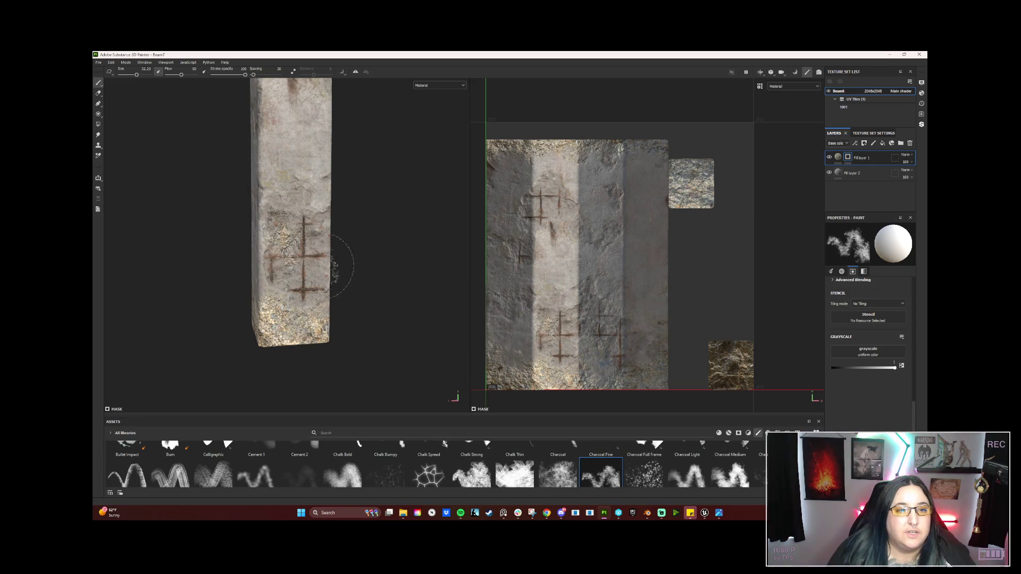
Set the paint back to black and erase stray cross-mark areas on the other faces
left_click_drag(895, 368, 832, 367)
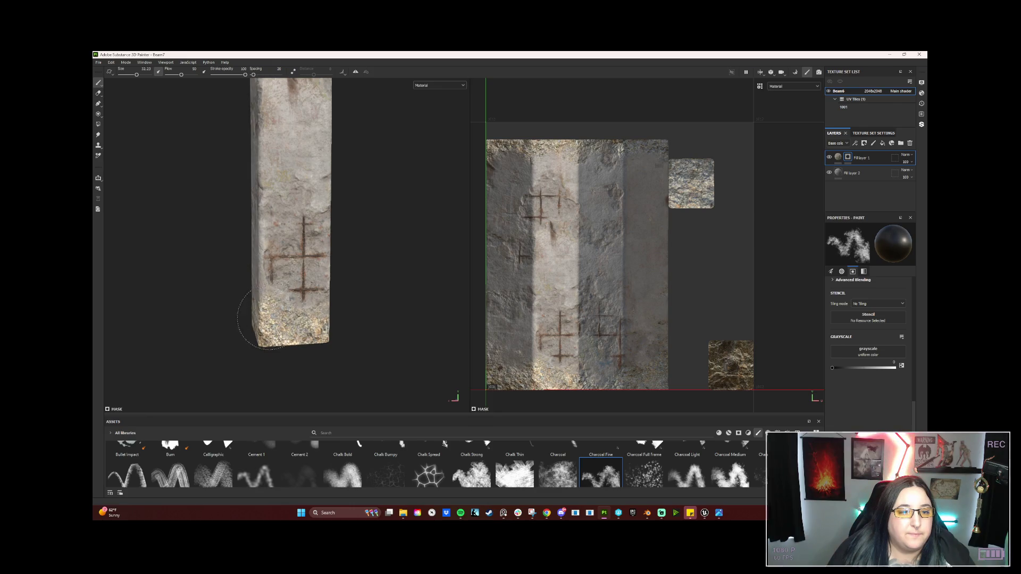
left_click_drag(263, 319, 376, 280)
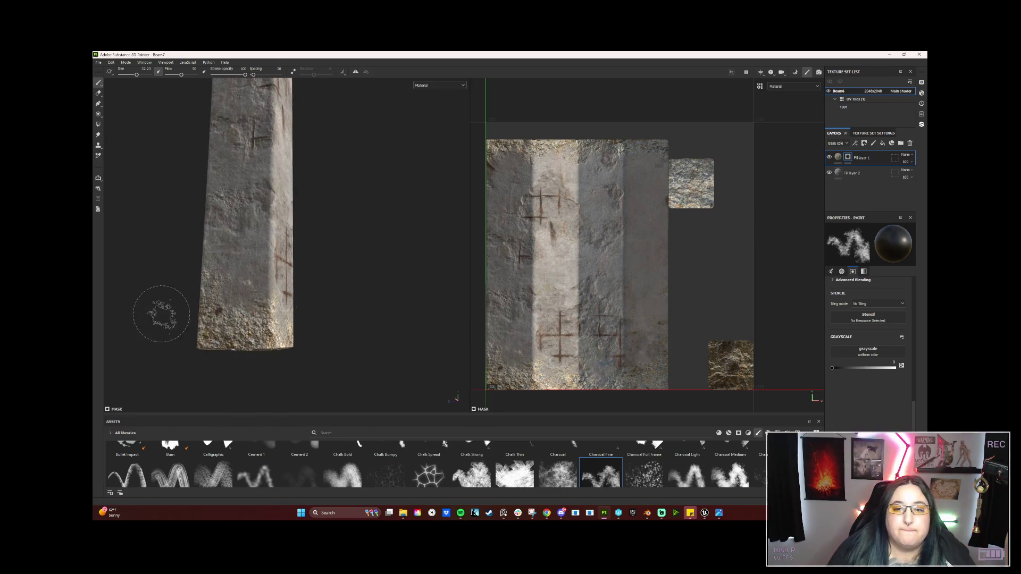
left_click_drag(160, 314, 261, 287)
mouse_move(319, 311)
left_mouse_down()
mouse_move(296, 319)
mouse_move(346, 303)
mouse_move(338, 325)
mouse_move(336, 245)
mouse_move(314, 247)
mouse_move(311, 227)
left_mouse_up()
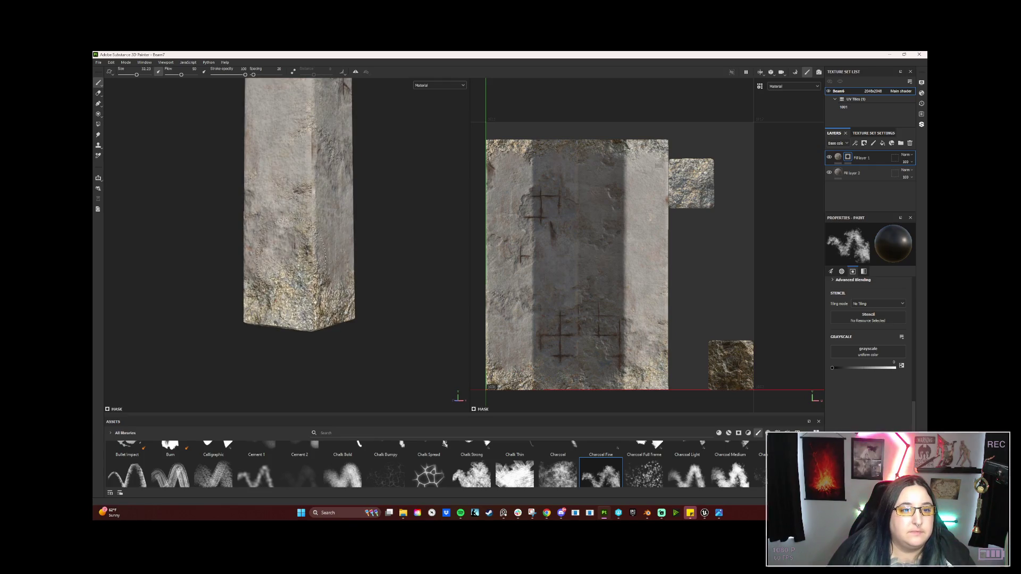
mouse_move(240, 365)
left_mouse_down()
mouse_move(292, 364)
mouse_move(314, 337)
mouse_move(276, 346)
mouse_move(326, 348)
left_mouse_up()
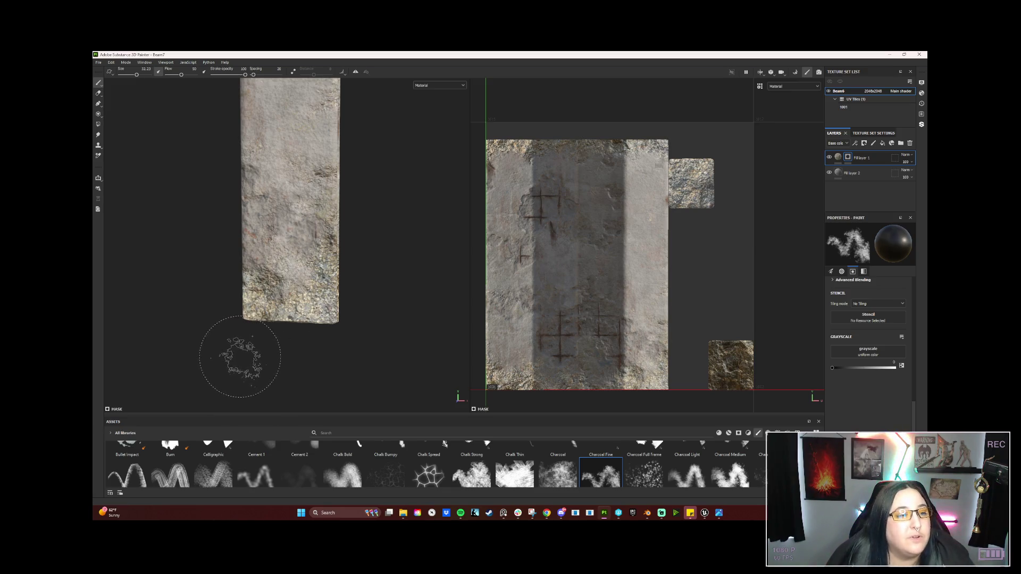
mouse_move(235, 314)
left_mouse_down()
mouse_move(236, 277)
mouse_move(319, 218)
left_mouse_up()
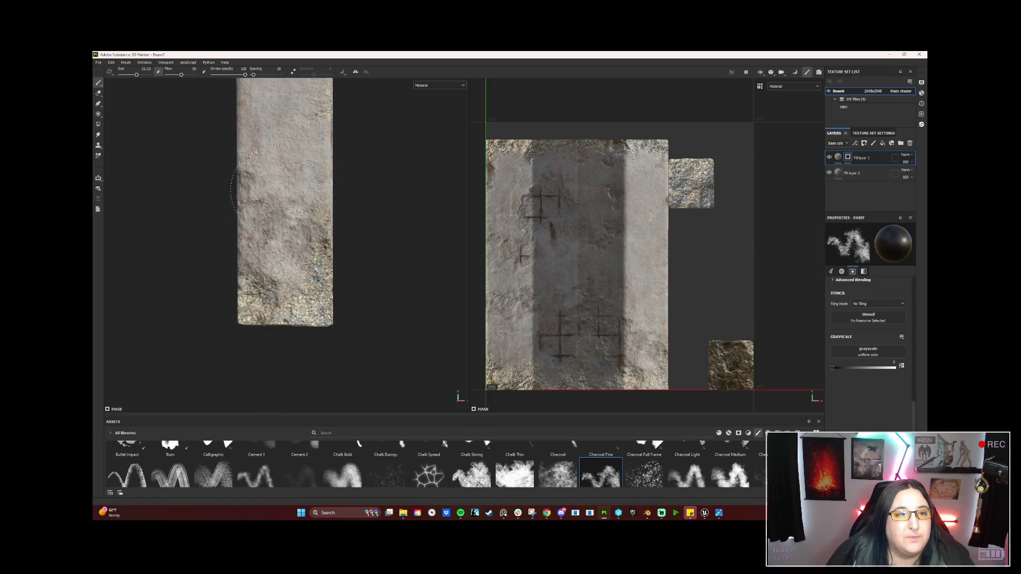
Orbit around the beam's corners and faces, painting small corrections to the cross marks
mouse_move(296, 265)
left_mouse_down()
mouse_move(306, 257)
mouse_move(258, 280)
mouse_move(319, 272)
left_mouse_up()
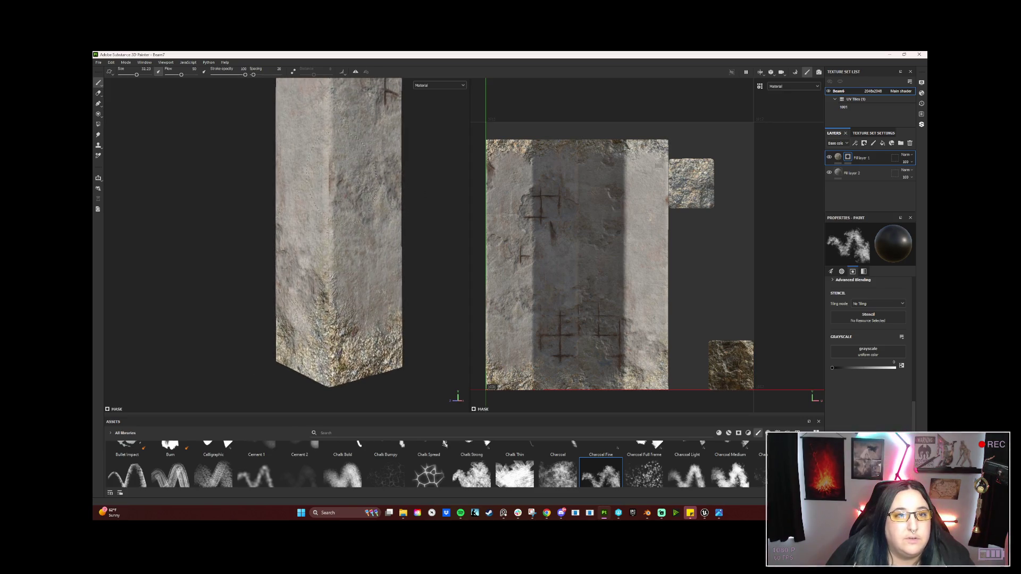
mouse_move(246, 278)
left_mouse_down()
mouse_move(358, 283)
mouse_move(164, 337)
mouse_move(222, 330)
mouse_move(277, 261)
mouse_move(316, 258)
left_mouse_up()
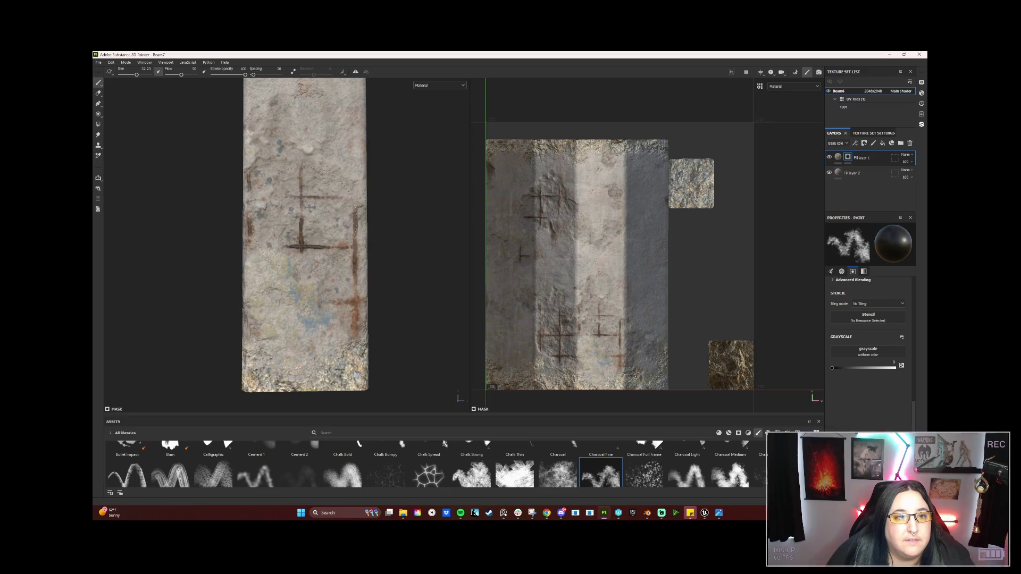
left_click_drag(368, 152, 295, 268)
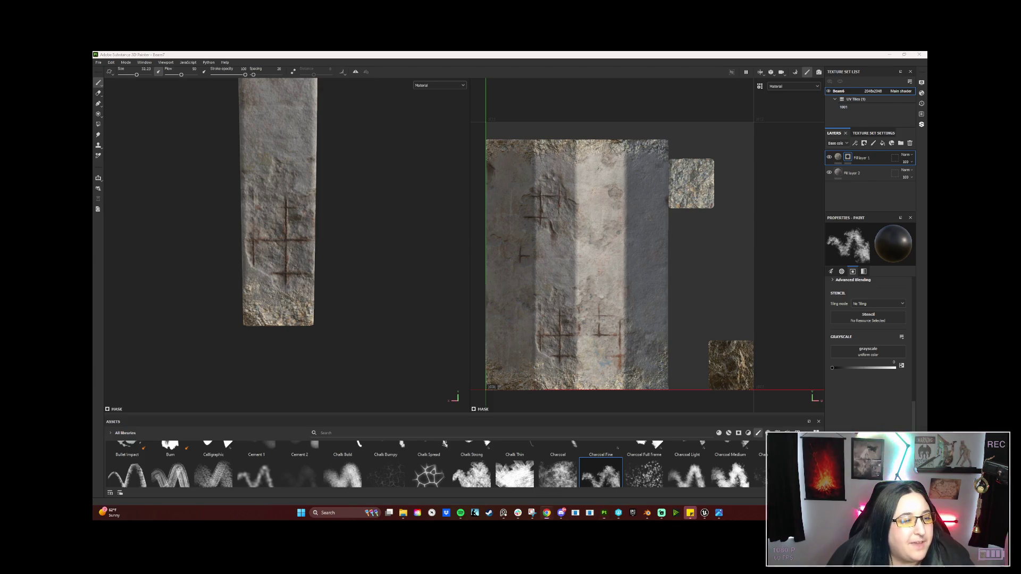
mouse_move(353, 319)
left_mouse_down("alt")
mouse_move(247, 303)
mouse_move(262, 319)
mouse_move(372, 250)
mouse_move(265, 316)
mouse_move(216, 258)
mouse_move(205, 310)
mouse_move(189, 312)
mouse_move(278, 337)
mouse_move(240, 364)
mouse_move(308, 345)
mouse_move(250, 341)
left_mouse_up("alt")
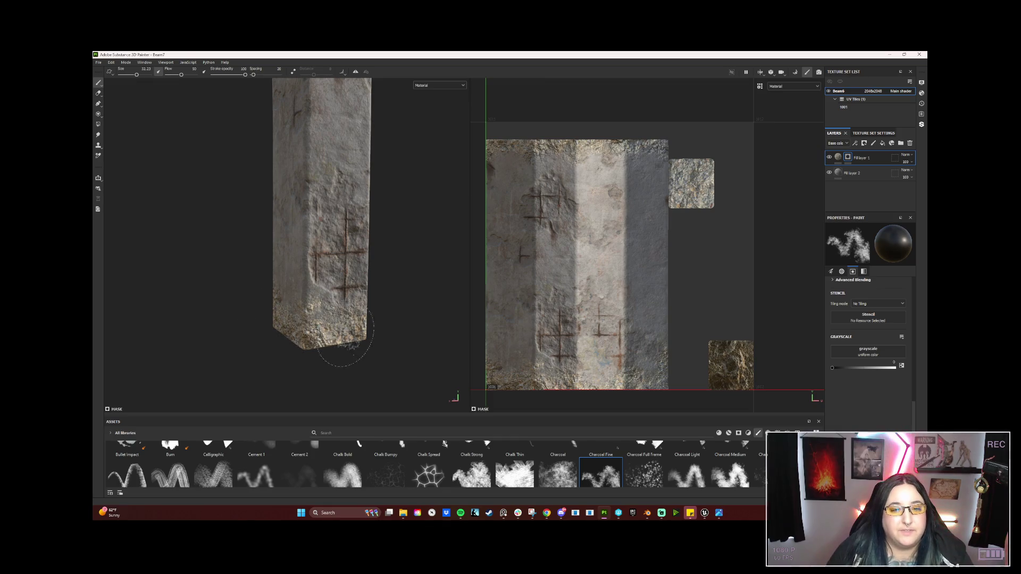
mouse_move(353, 358)
left_mouse_down()
mouse_move(246, 363)
mouse_move(321, 346)
mouse_move(153, 353)
mouse_move(250, 334)
mouse_move(178, 285)
mouse_move(159, 319)
left_mouse_up()
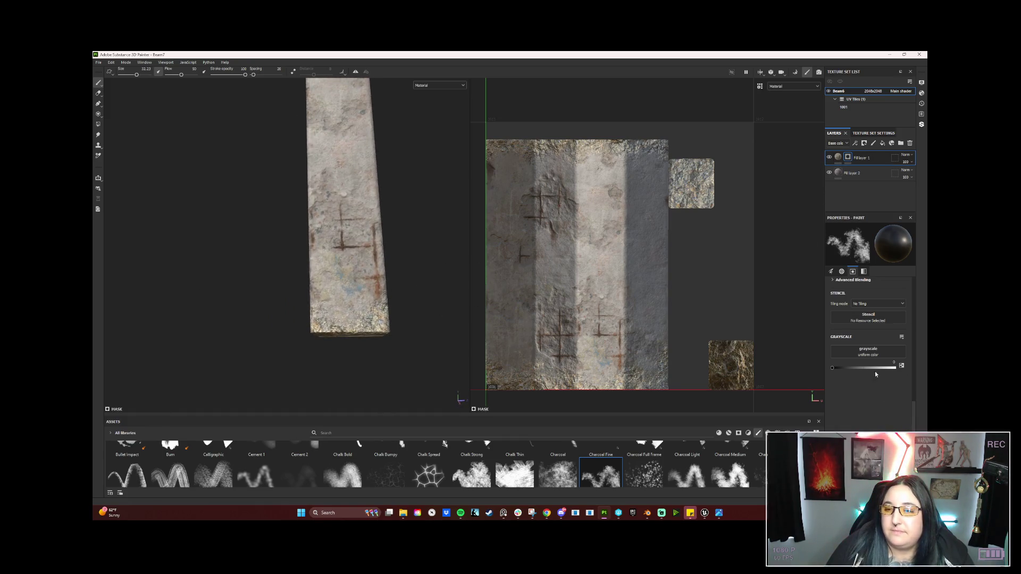
Touch up the marks with white mask paint, then switch back to black
left_click_drag(875, 368, 917, 369)
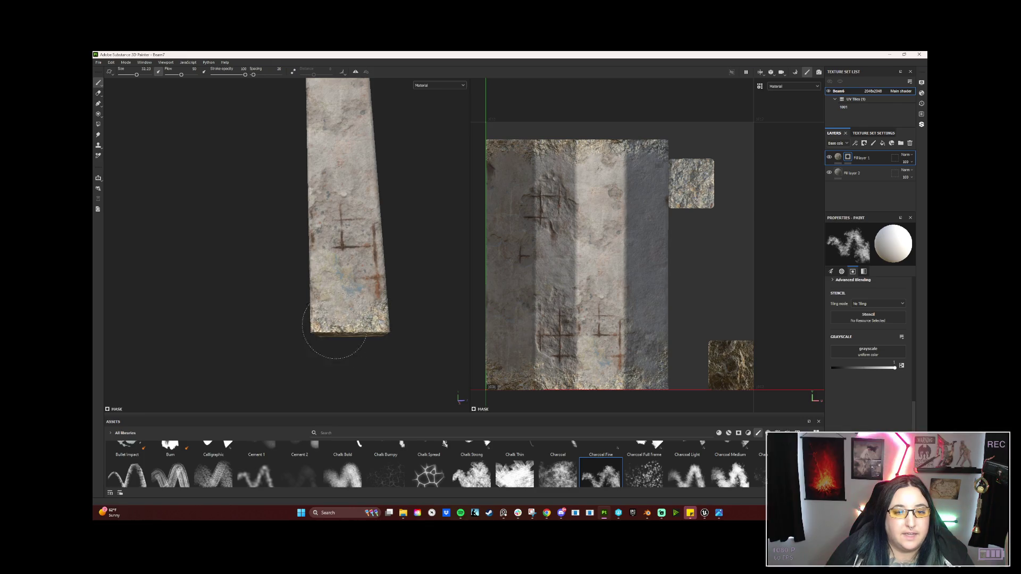
mouse_move(292, 347)
left_mouse_down()
mouse_move(413, 318)
mouse_move(282, 332)
mouse_move(424, 353)
mouse_move(342, 346)
mouse_move(224, 305)
mouse_move(278, 337)
mouse_move(322, 262)
mouse_move(339, 303)
mouse_move(335, 354)
left_mouse_up()
scroll(319, 329, "down", 5)
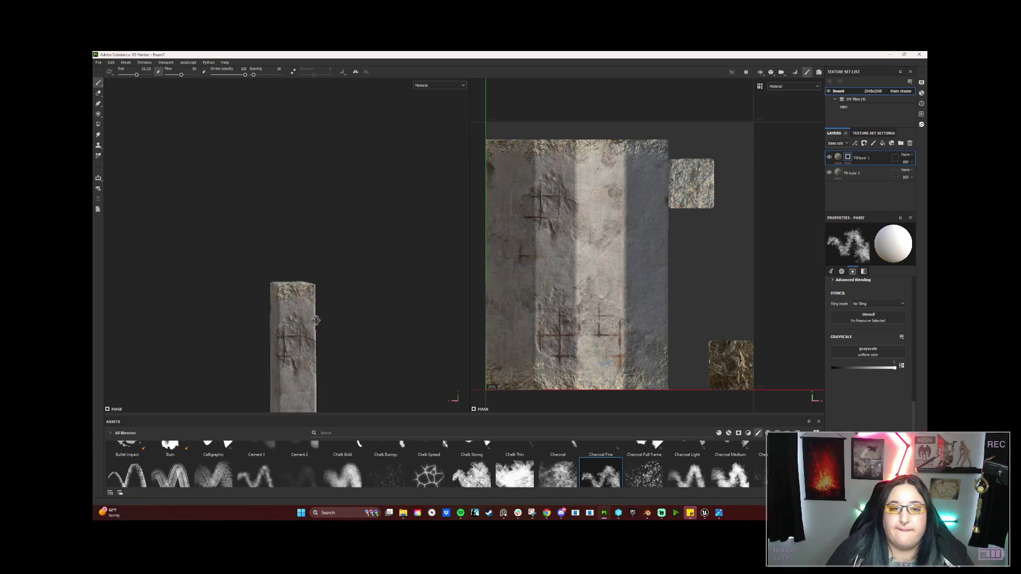
left_click_drag(871, 369, 831, 368)
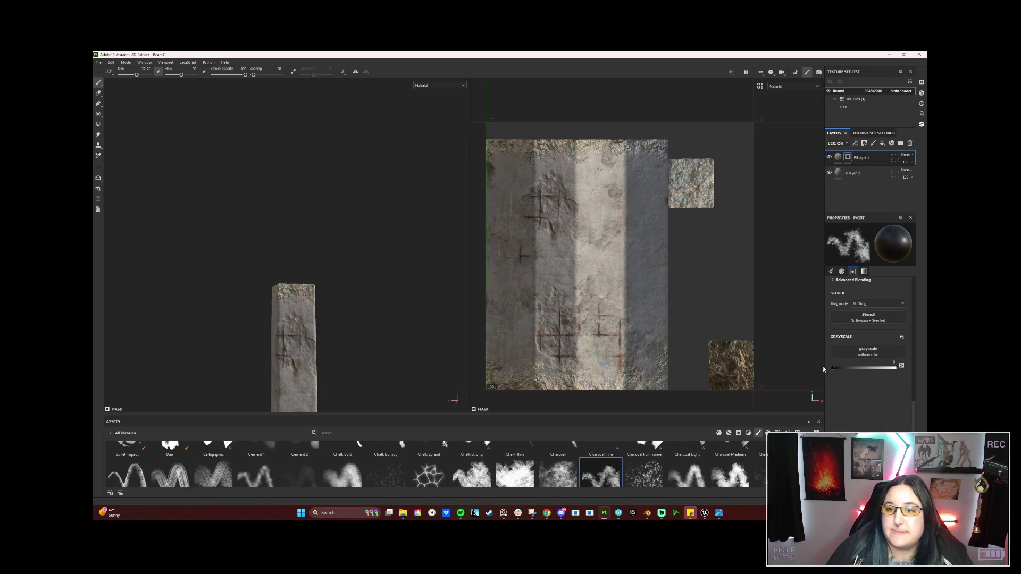
left_click(99, 62)
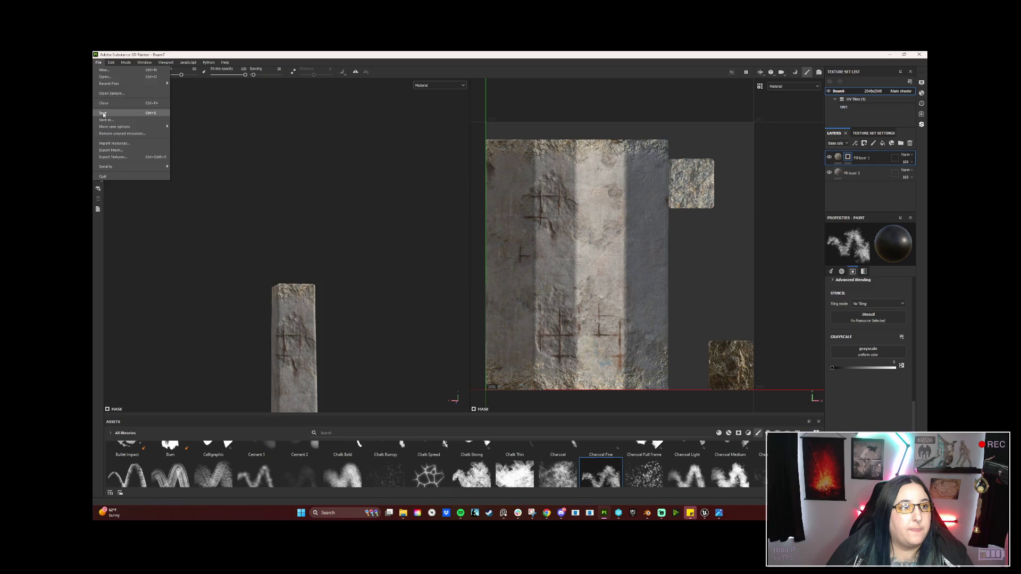
Save the project, then orbit and zoom to review the whole cross-marked beam
left_click(109, 113)
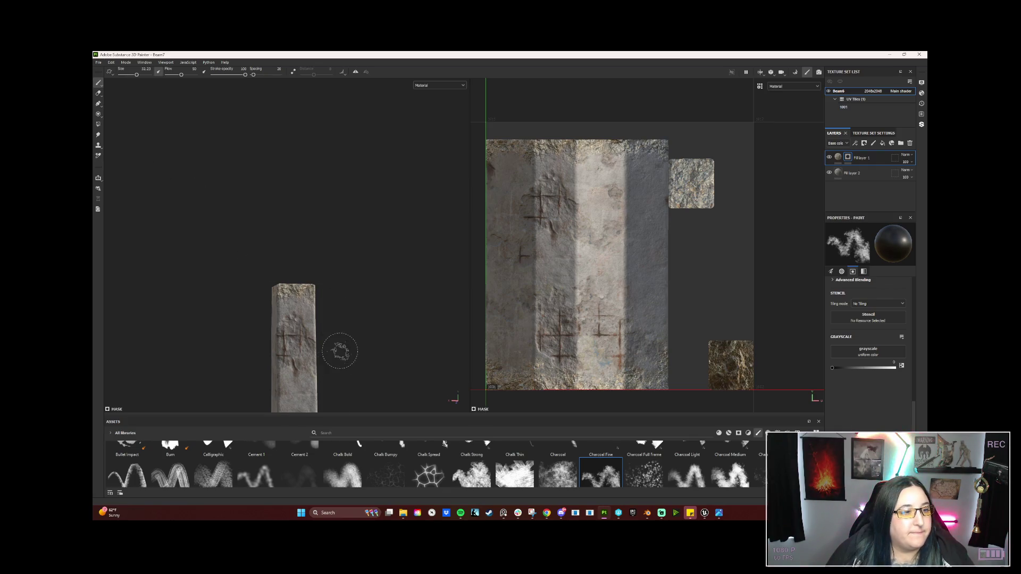
left_click_drag(335, 351, 330, 258)
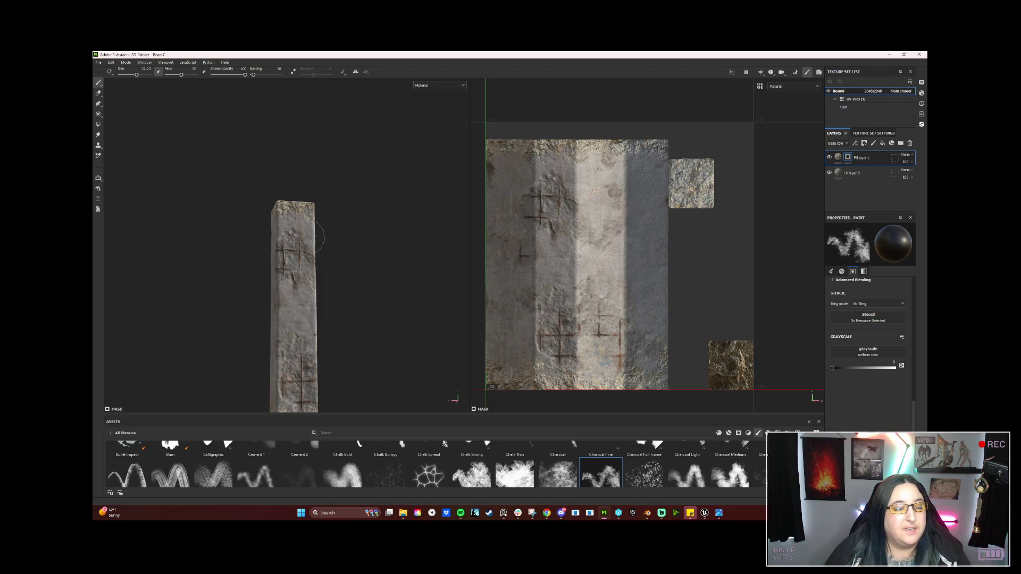
mouse_move(325, 282)
left_mouse_down()
mouse_move(326, 337)
mouse_move(284, 318)
mouse_move(293, 299)
left_mouse_up()
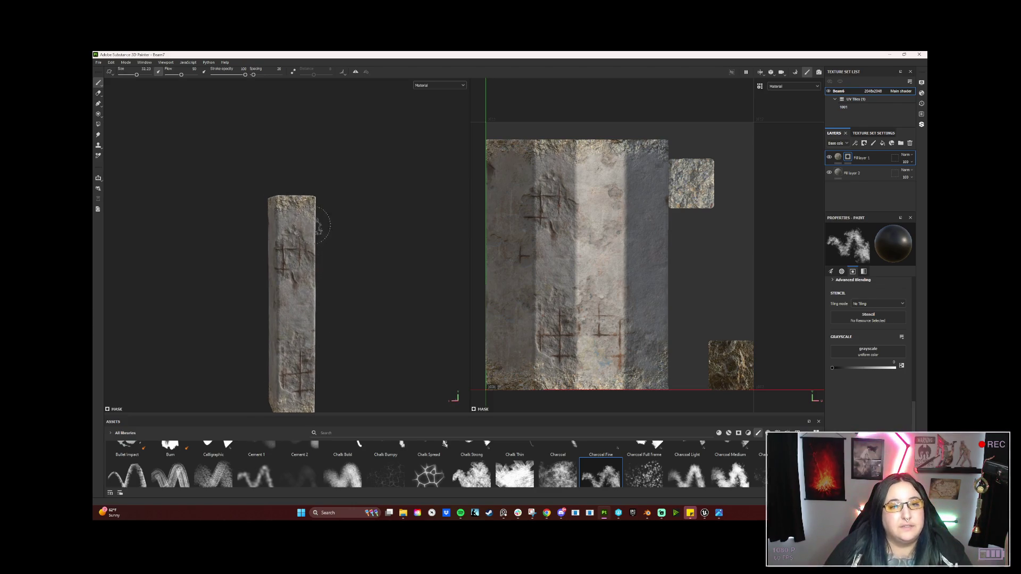
scroll(333, 229, "up", 3)
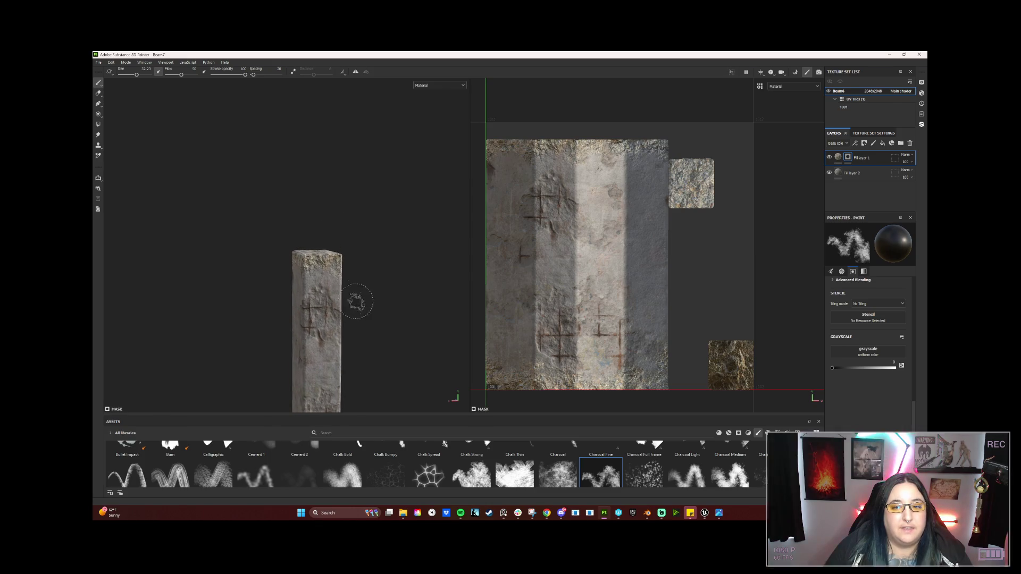
mouse_move(355, 312)
left_mouse_down()
mouse_move(353, 189)
mouse_move(356, 215)
mouse_move(378, 228)
mouse_move(362, 230)
mouse_move(375, 231)
left_mouse_up()
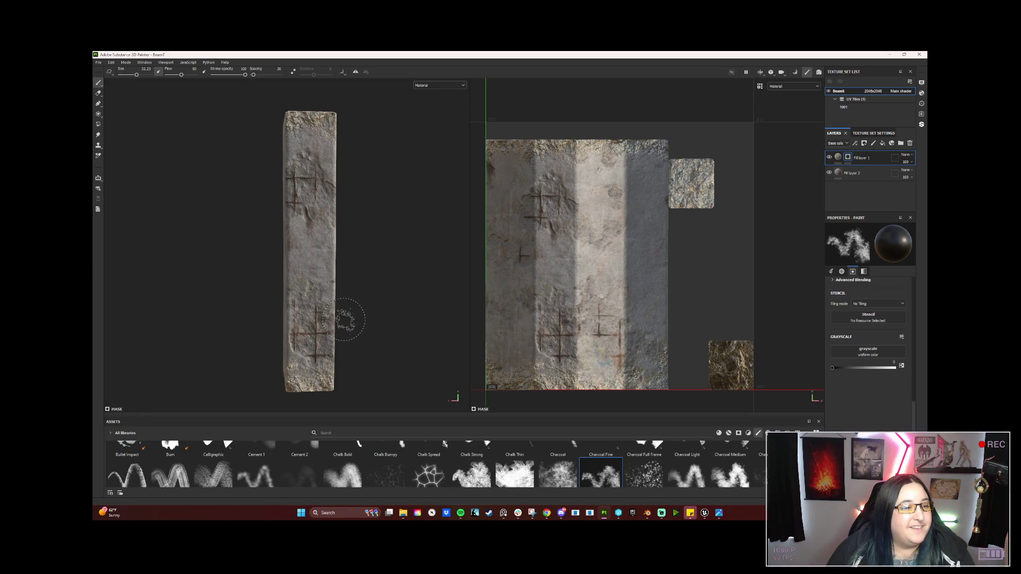
Orbit around the beam to inspect the cross marks on its front and side faces
mouse_move(383, 281)
left_mouse_down()
mouse_move(388, 289)
mouse_move(389, 268)
mouse_move(324, 289)
left_mouse_up()
scroll(374, 295, "up", 4)
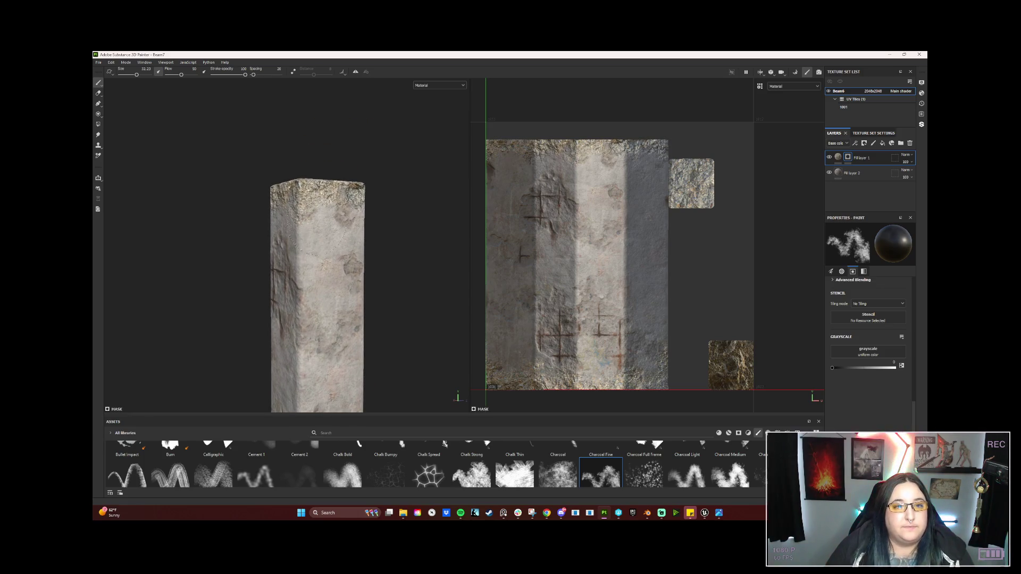
mouse_move(205, 291)
left_mouse_down()
mouse_move(270, 298)
mouse_move(325, 287)
mouse_move(296, 280)
mouse_move(342, 235)
mouse_move(369, 253)
mouse_move(358, 253)
left_mouse_up()
left_click_drag(197, 247, 212, 249)
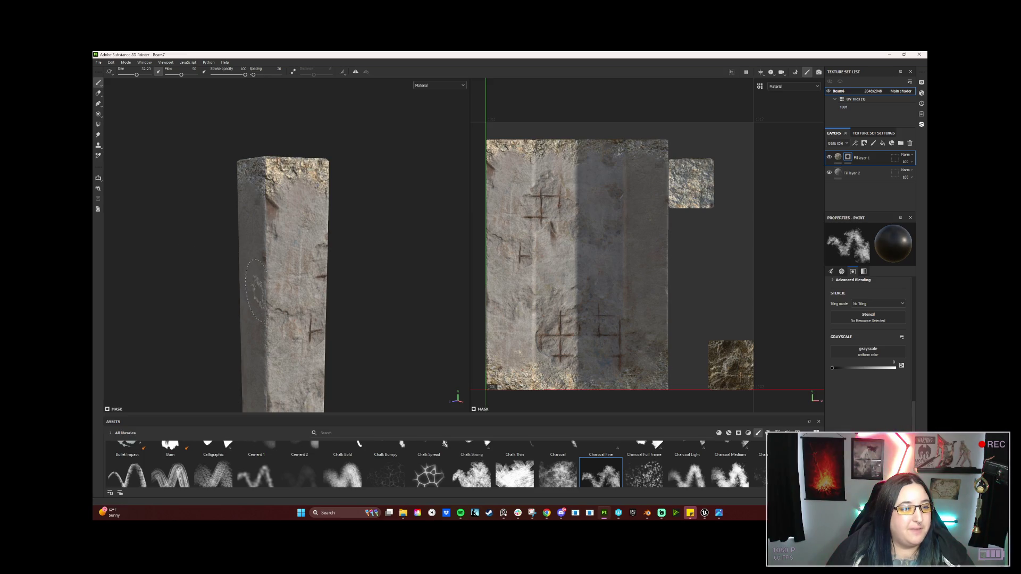
mouse_move(378, 252)
left_mouse_down()
mouse_move(353, 234)
mouse_move(311, 260)
left_mouse_up()
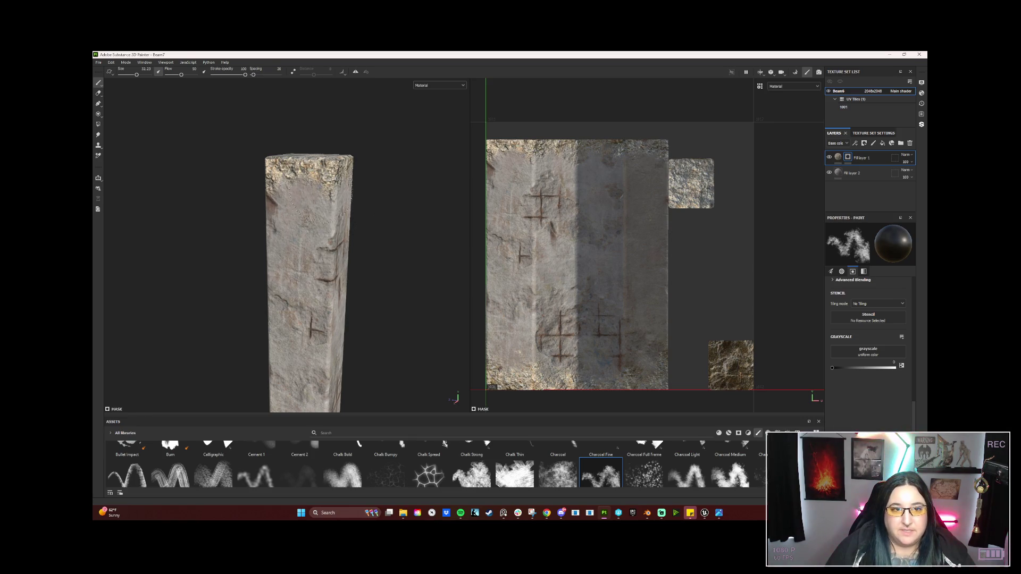
mouse_move(365, 251)
left_mouse_down()
mouse_move(199, 242)
mouse_move(369, 227)
left_mouse_up()
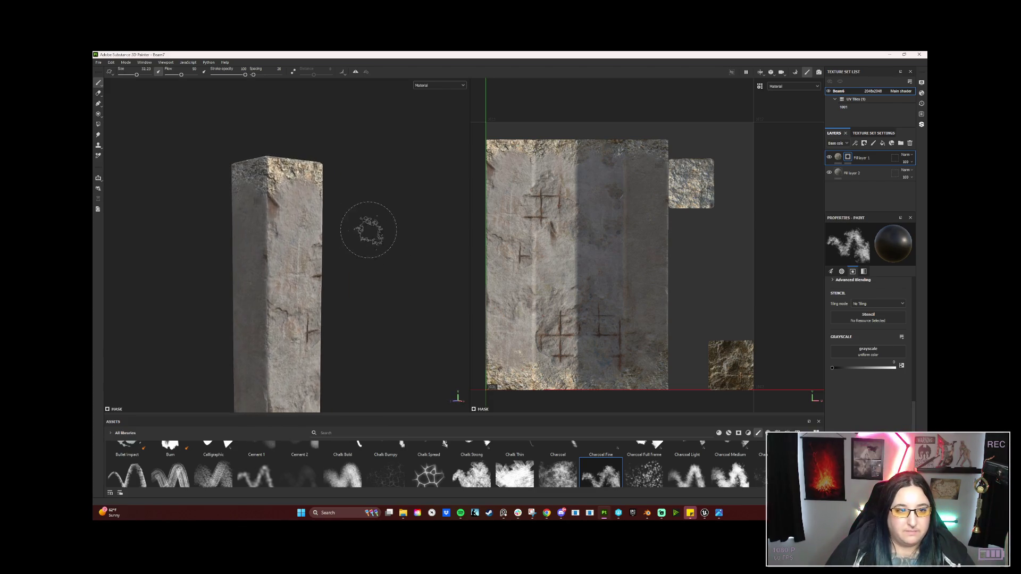
mouse_move(346, 288)
left_mouse_down()
mouse_move(360, 205)
mouse_move(351, 249)
mouse_move(369, 277)
mouse_move(347, 271)
mouse_move(362, 253)
mouse_move(293, 328)
mouse_move(350, 299)
mouse_move(324, 299)
mouse_move(309, 275)
left_mouse_up()
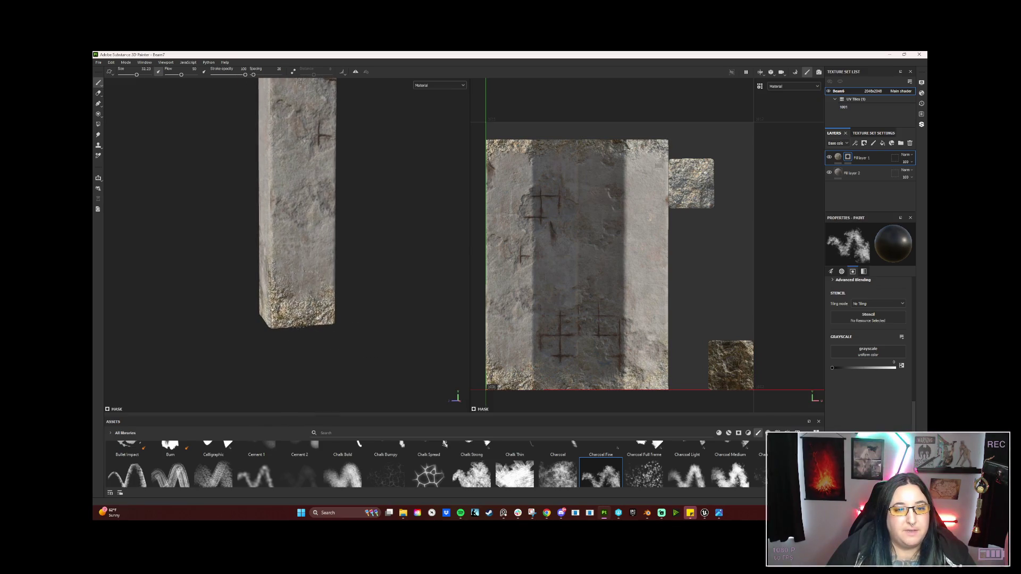
mouse_move(401, 319)
left_mouse_down()
mouse_move(245, 311)
mouse_move(273, 314)
mouse_move(266, 325)
mouse_move(280, 308)
mouse_move(244, 291)
mouse_move(360, 317)
mouse_move(317, 303)
mouse_move(340, 285)
mouse_move(363, 293)
mouse_move(287, 306)
mouse_move(110, 296)
left_mouse_up()
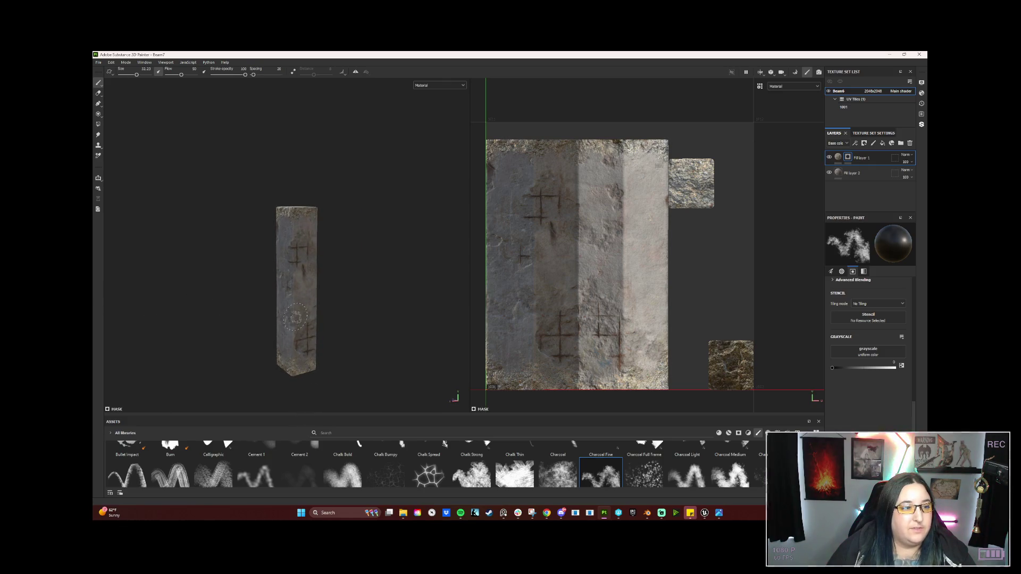
Rotate the lighting, check the upper cross marks, then open Export Textures and its output template list
mouse_move(365, 303)
left_mouse_down()
mouse_move(335, 311)
mouse_move(356, 307)
left_mouse_up()
scroll(353, 365, "up", 5)
mouse_move(363, 360)
left_mouse_down()
mouse_move(376, 303)
mouse_move(346, 313)
left_mouse_up()
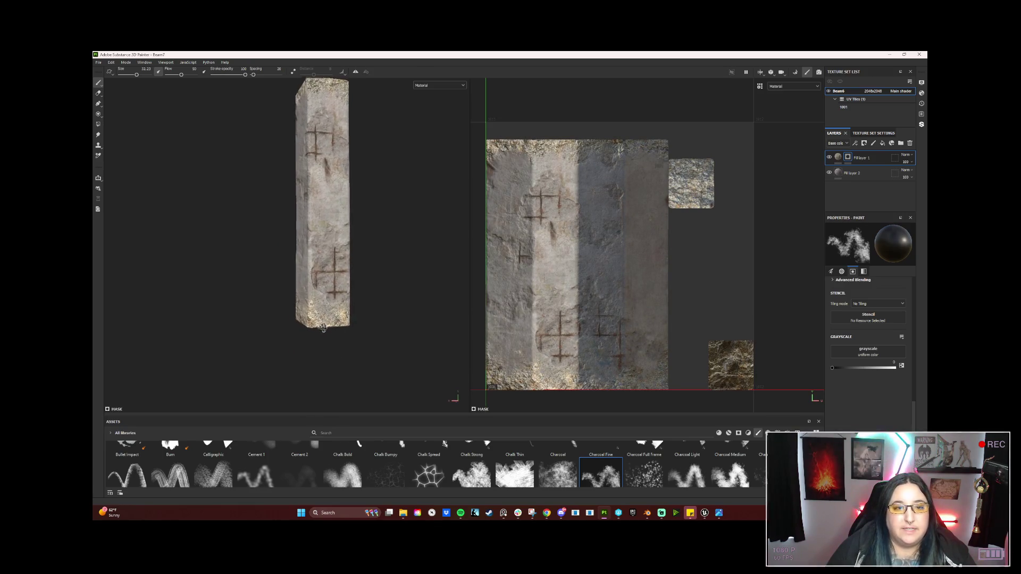
scroll(311, 326, "up", 3)
scroll(311, 326, "up", 1)
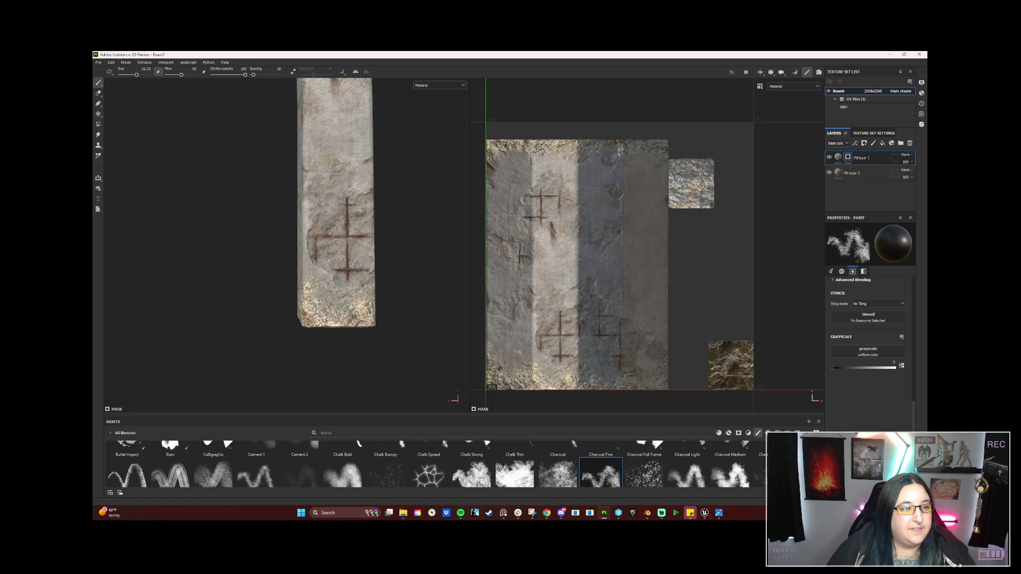
left_click_drag(357, 291, 306, 299)
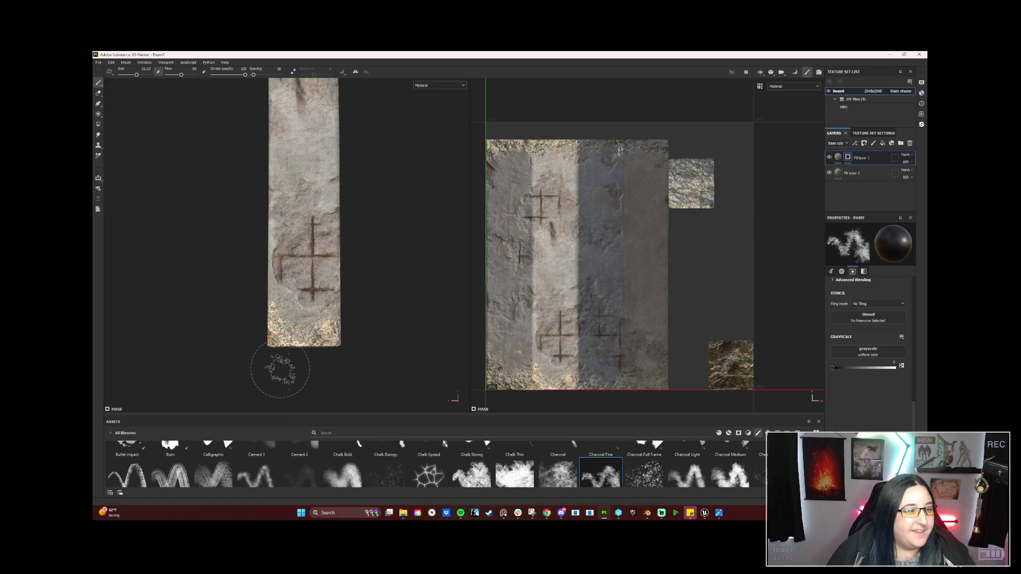
left_click_drag(296, 353, 307, 347)
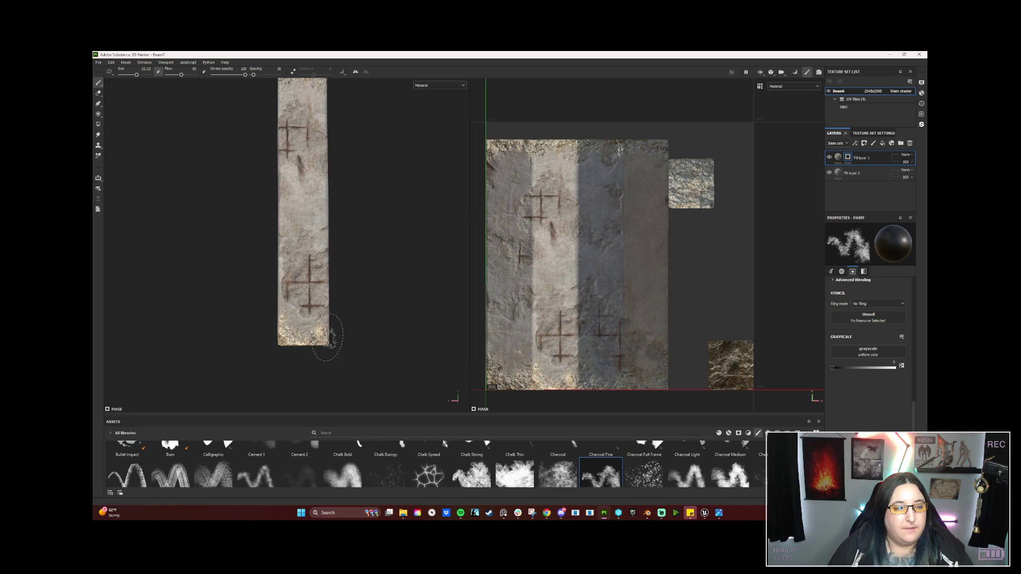
mouse_move(390, 335)
left_mouse_down()
mouse_move(264, 326)
mouse_move(269, 317)
left_mouse_up()
right_click(258, 323)
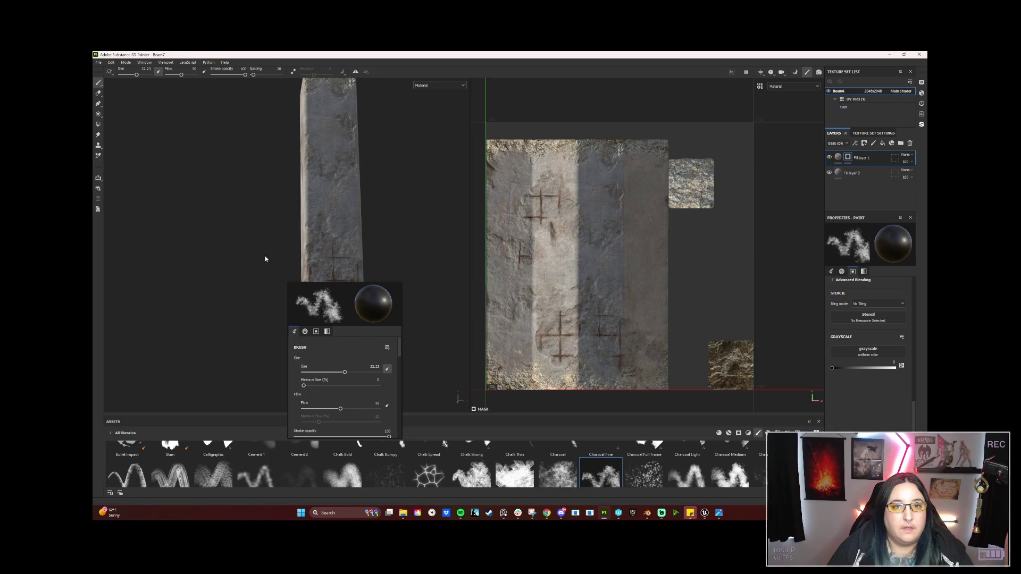
key("ctrl+shift+e")
left_click(568, 209)
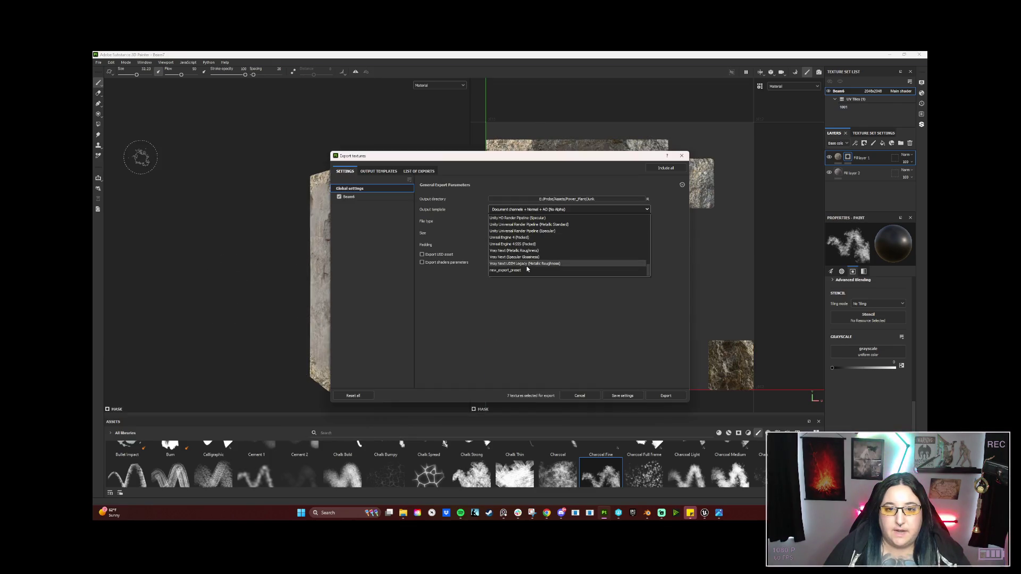
Export the beam textures with the Unreal Engine 4 (Packed) template and close the dialog
left_click(532, 234)
left_click(680, 398)
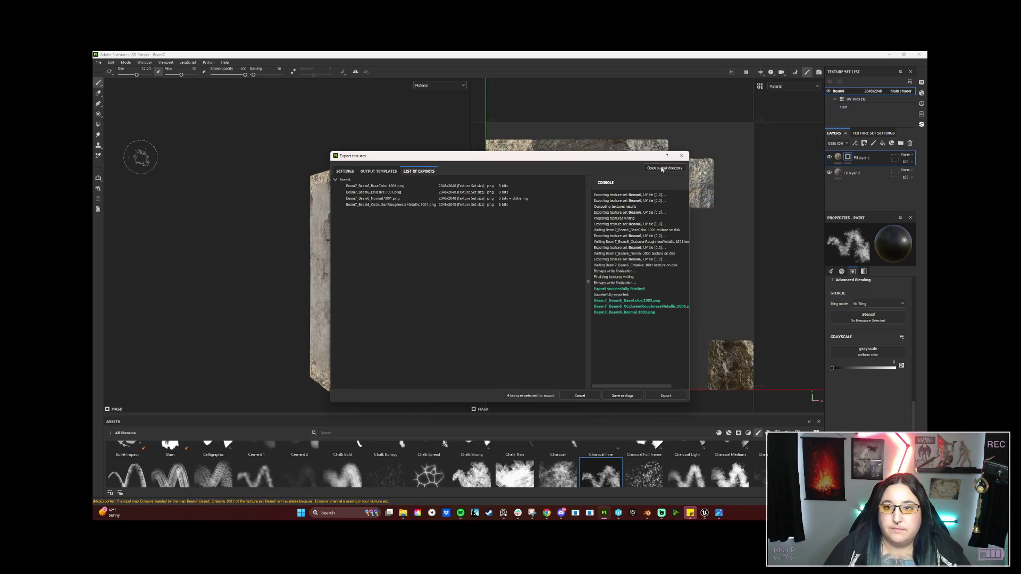
left_click(683, 156)
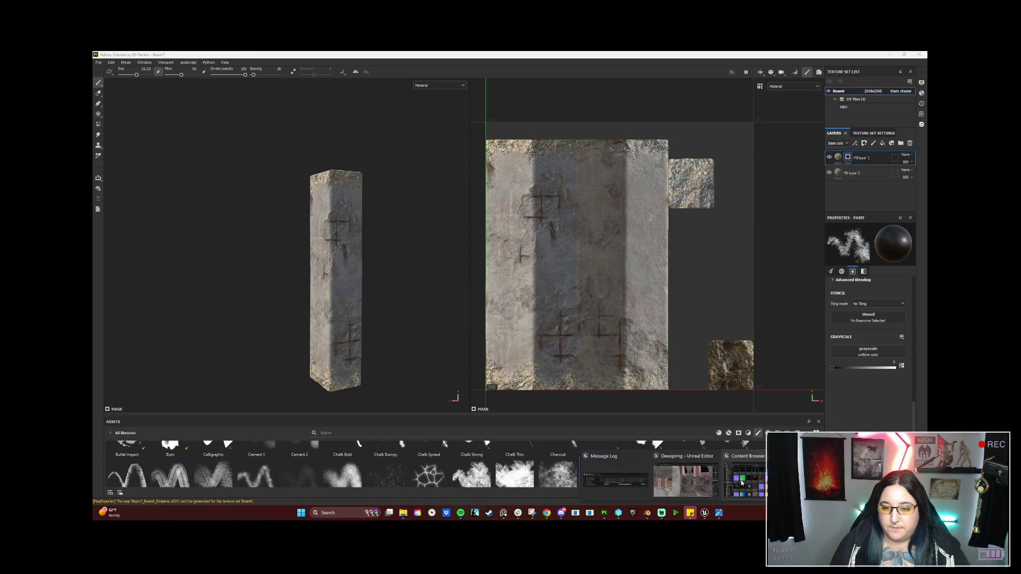
In Unreal, import Beam7.fbx and its three Beam7 textures from Power_Plant > Junk into Beams
left_click(704, 512)
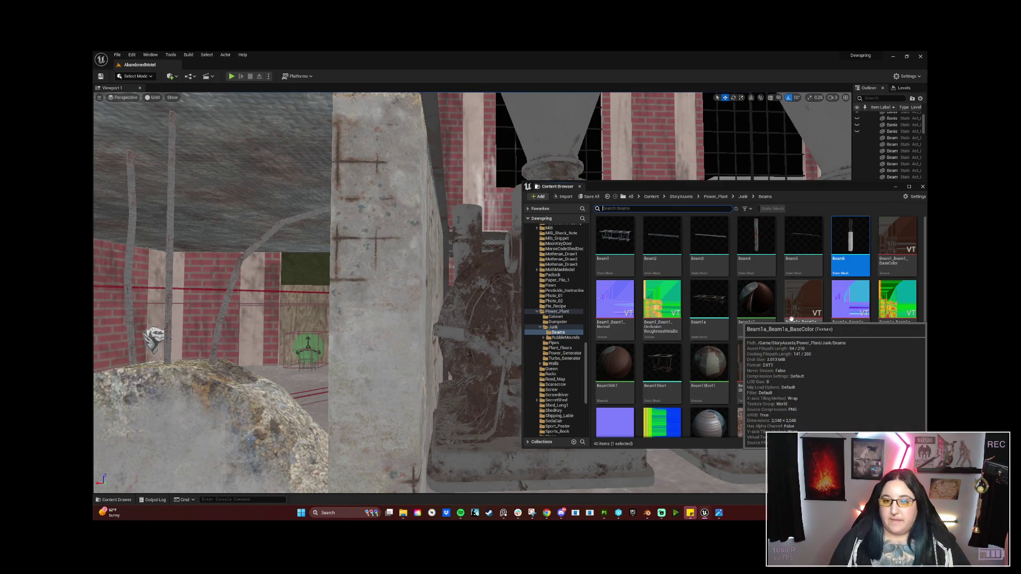
right_click(780, 291)
left_click(829, 71)
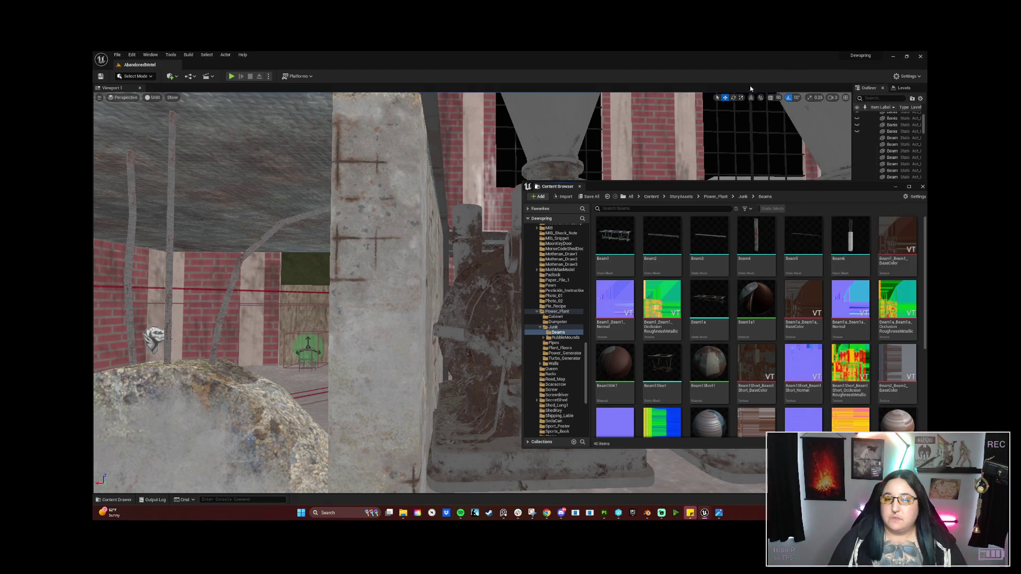
left_click(654, 199)
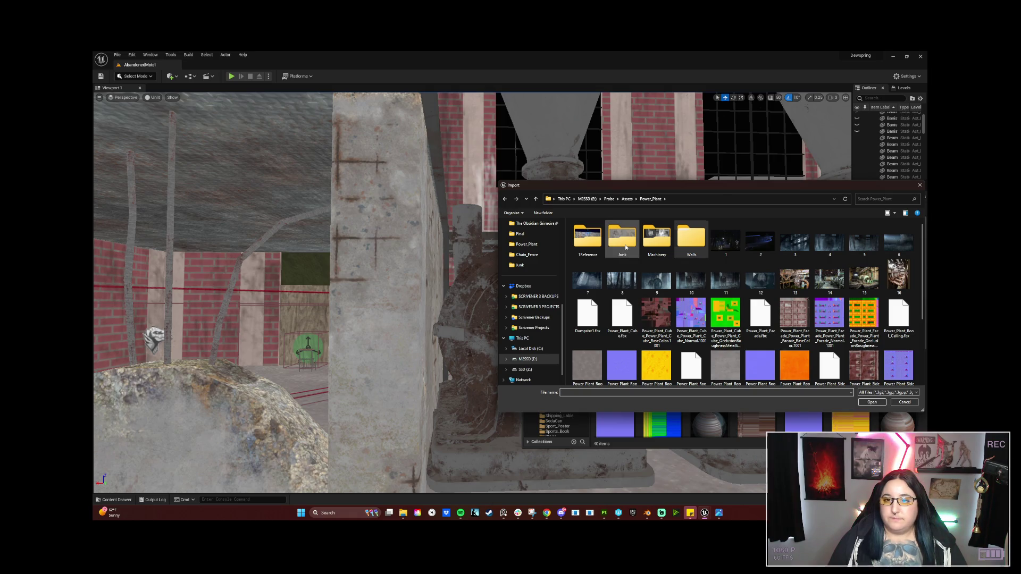
double_click(622, 237)
scroll(764, 330, "down", 5)
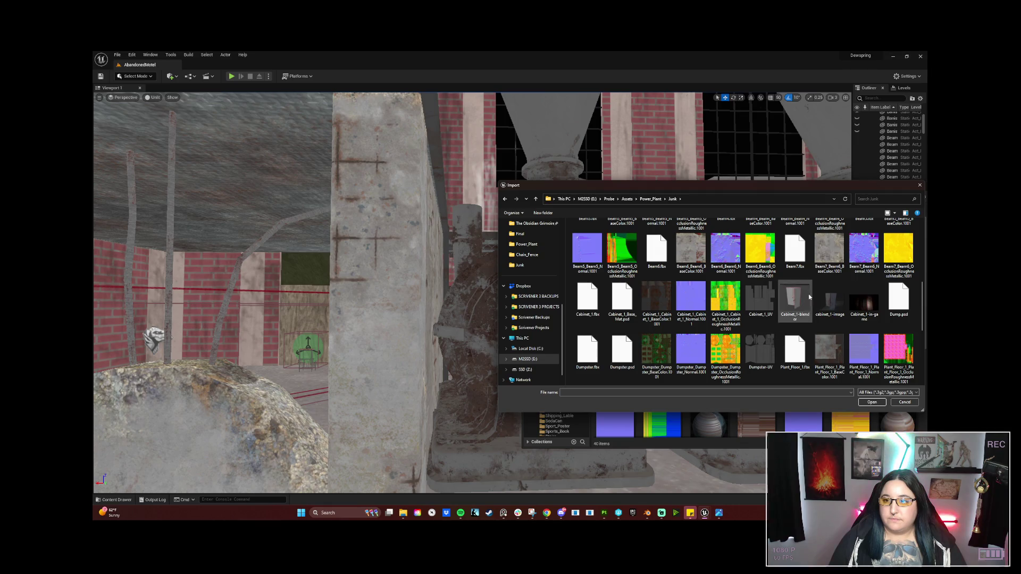
left_click(795, 249)
left_click(903, 247, "shift")
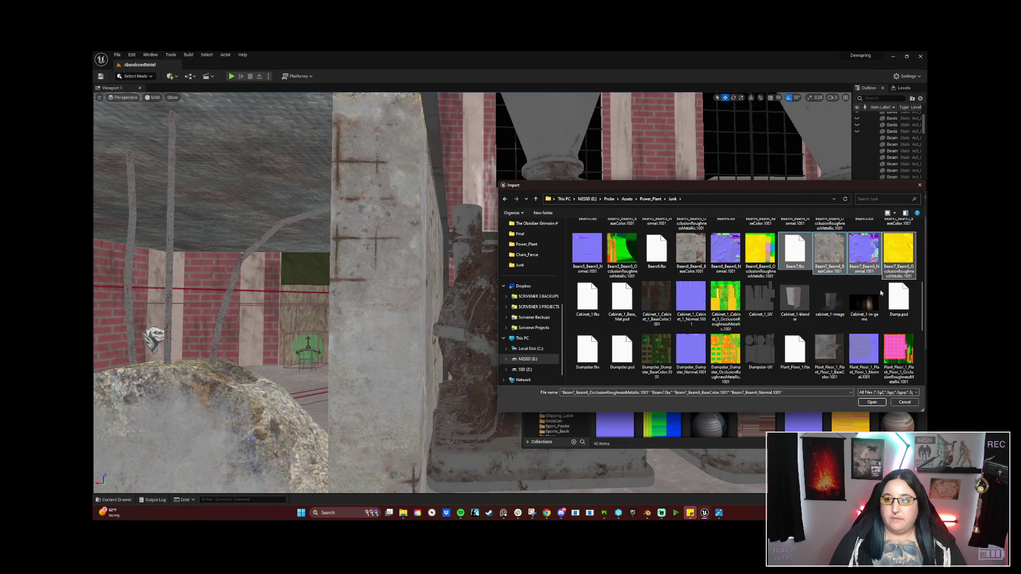
left_click(872, 403)
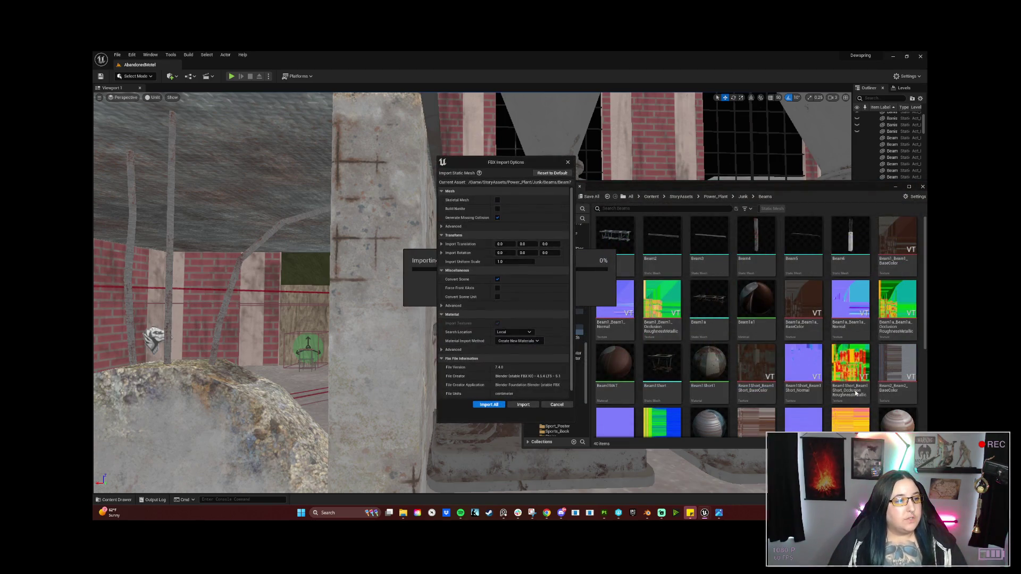
Accept Import All in FBX options, then select the new Beam7 mesh and Beam8 material
left_click(488, 405)
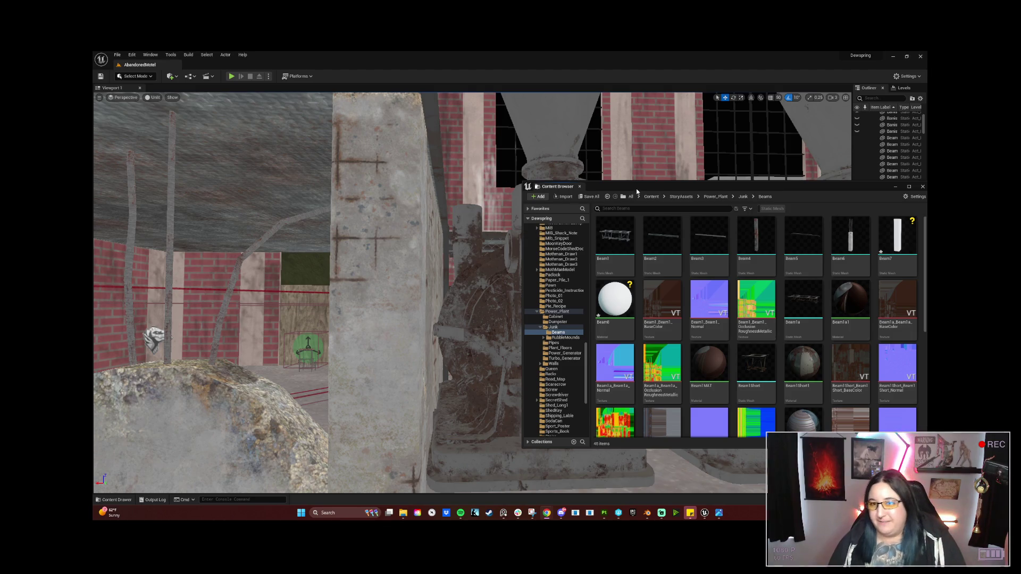
left_click_drag(637, 191, 563, 195)
left_click(824, 242)
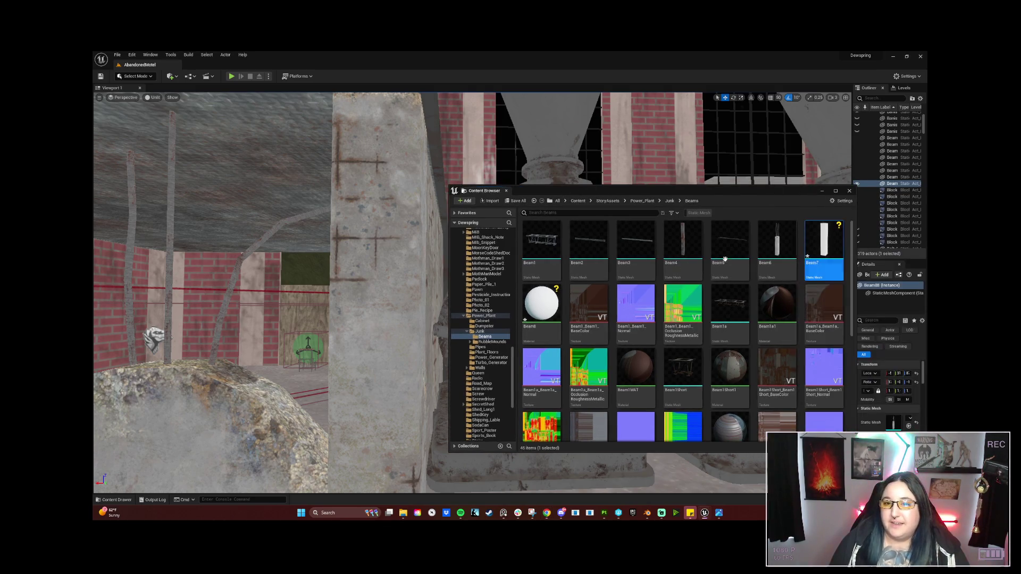
left_click(539, 303, "ctrl")
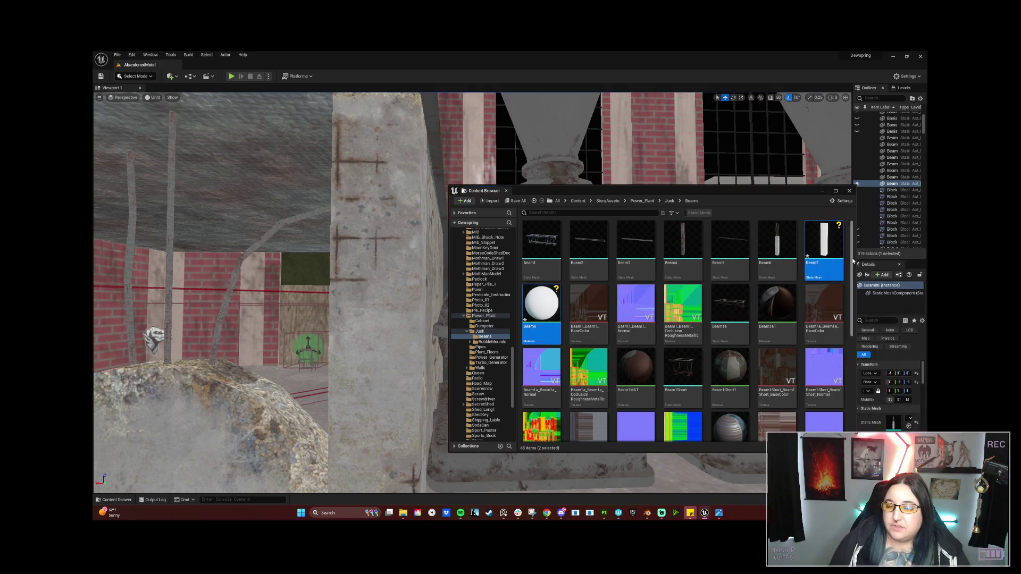
Select the Beam7 mesh together with the Beam8 material in the Beams folder
right_click(815, 246)
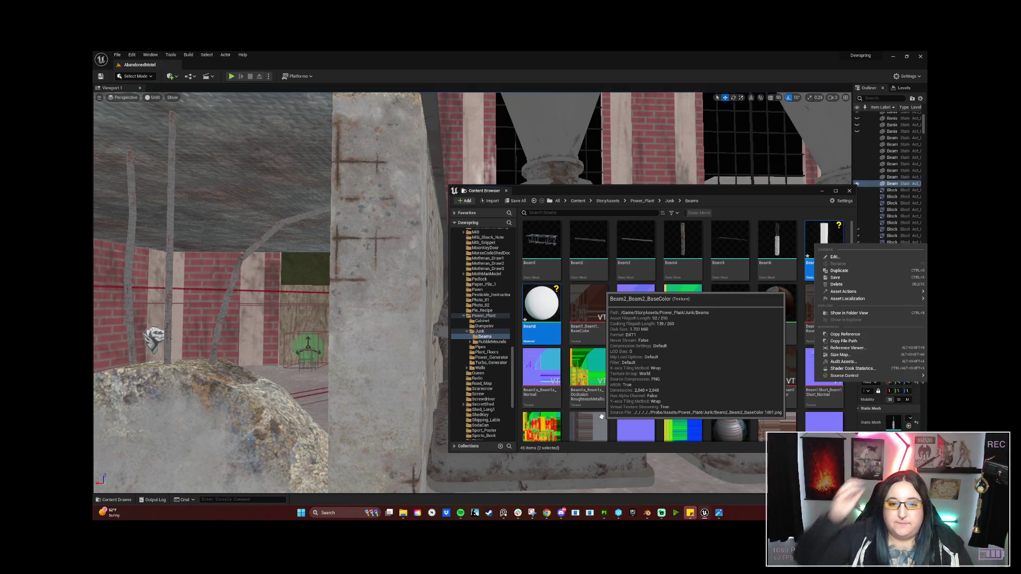
left_click(805, 240)
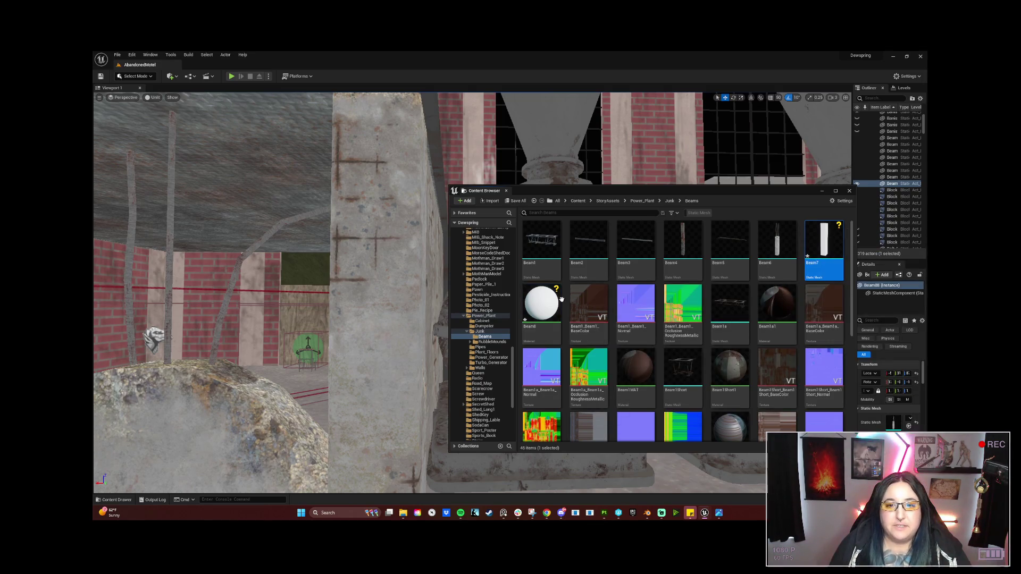
left_click(527, 303, "ctrl")
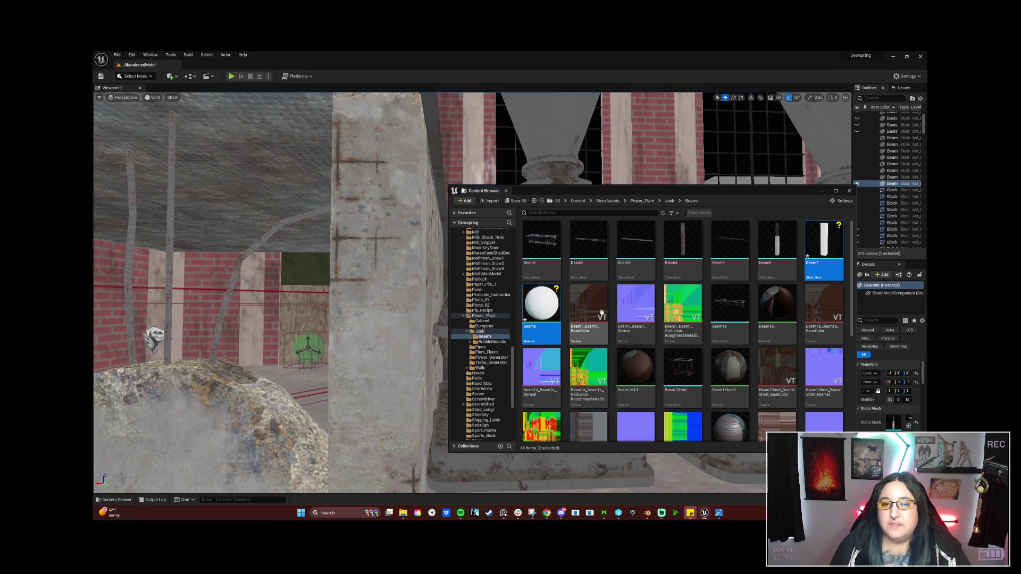
Select the three Beam7 texture assets and save them from their context menu
scroll(658, 360, "down", 1)
scroll(658, 360, "down", 3)
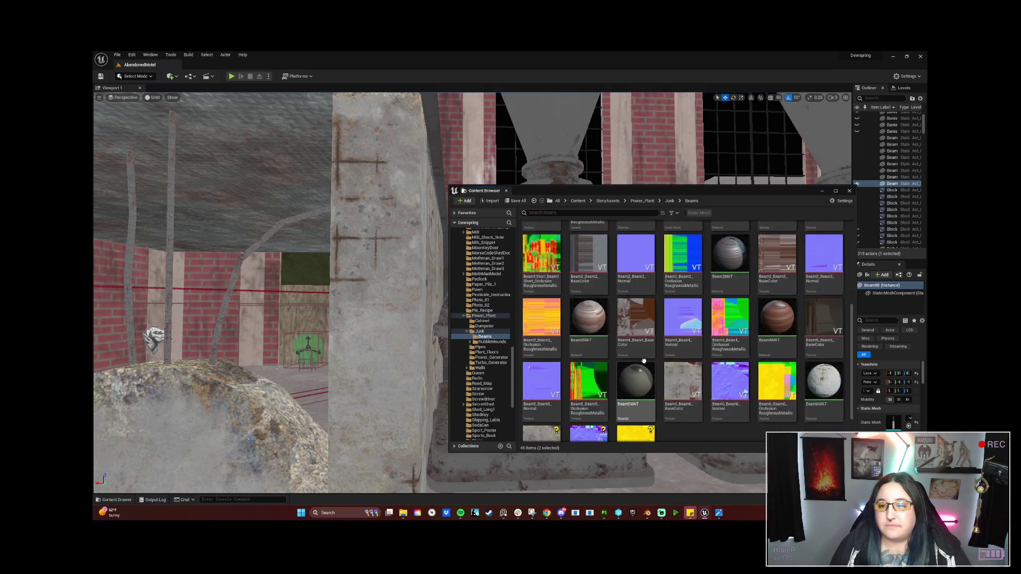
left_click(635, 399)
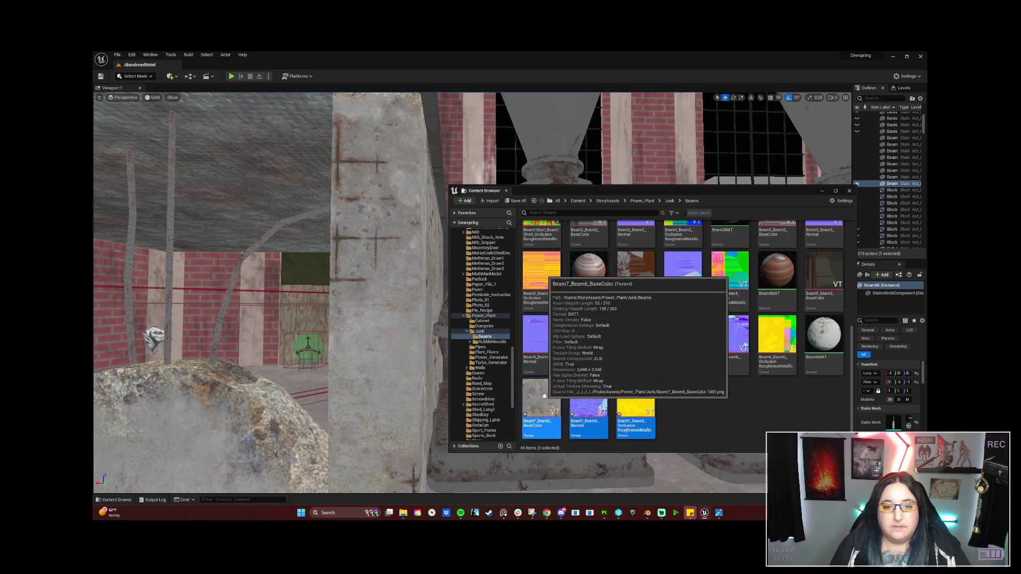
left_click(560, 399, "shift")
right_click(560, 399)
mouse_move(628, 237)
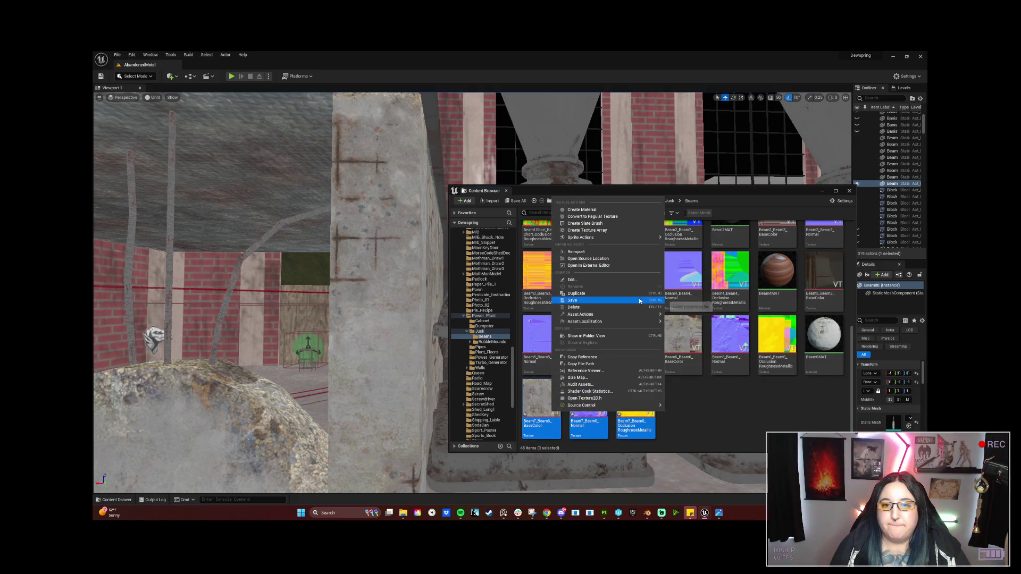
mouse_move(630, 323)
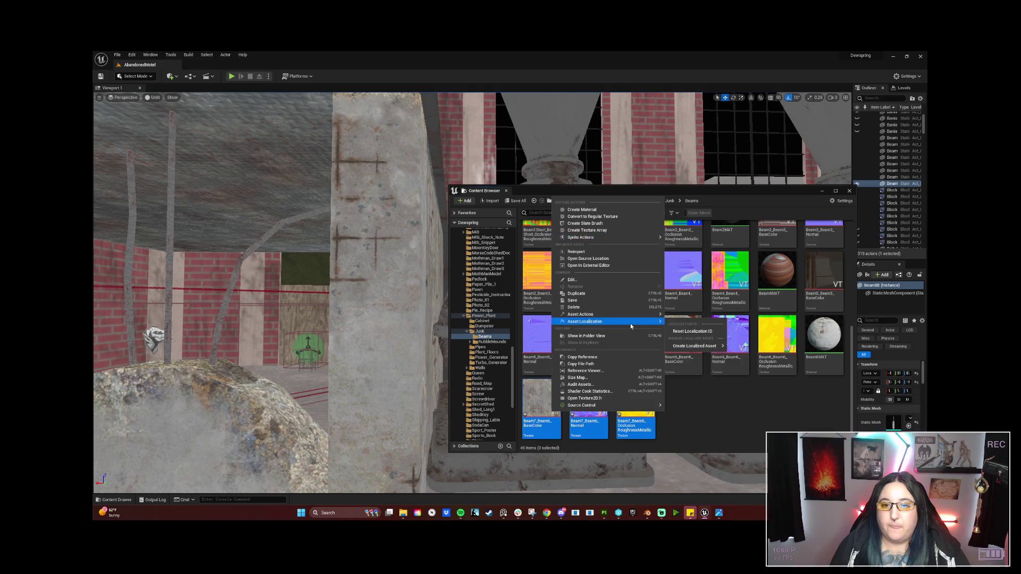
mouse_move(648, 408)
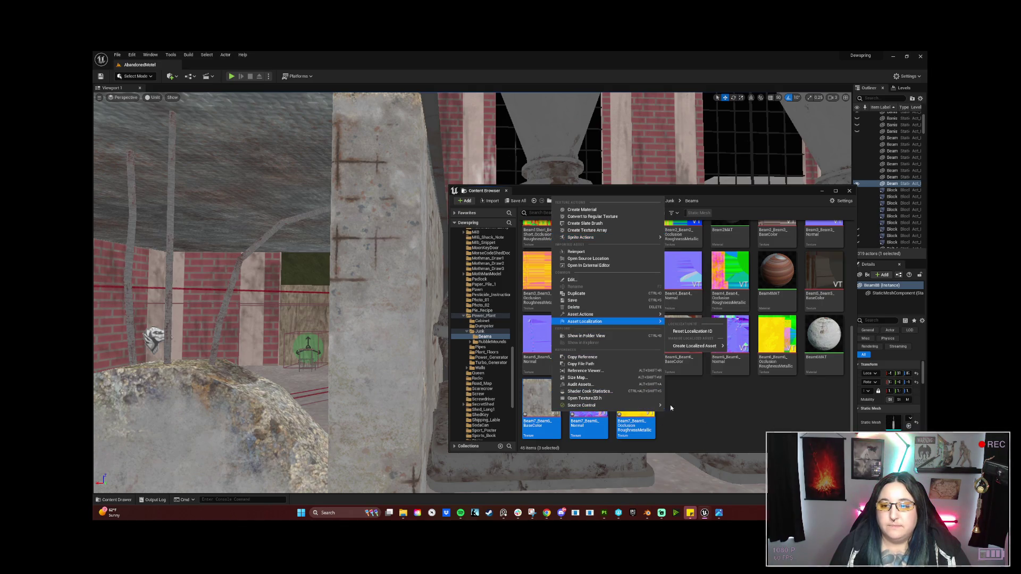
left_click(681, 418)
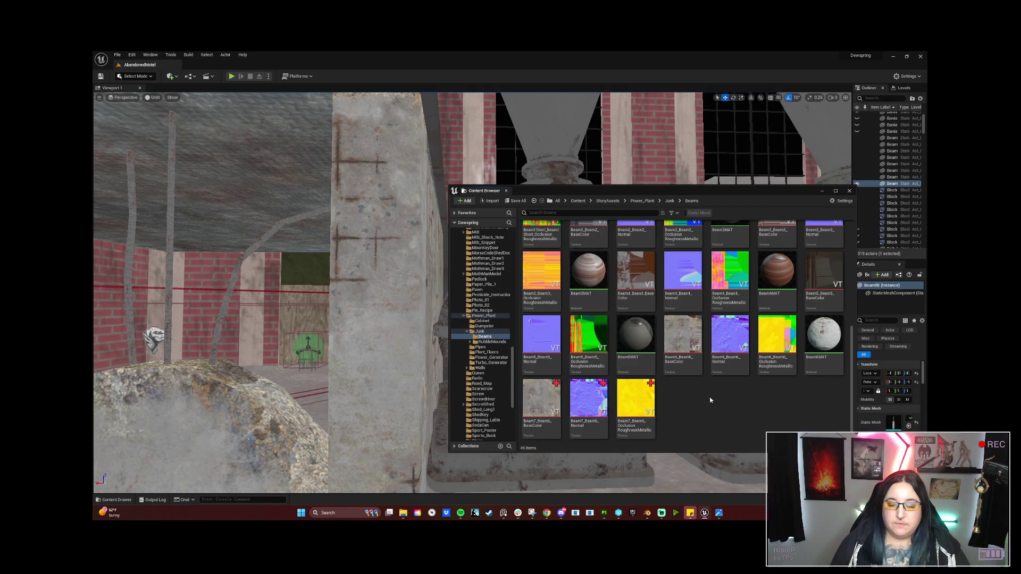
Turn off sRGB on the Beam7 ORM texture, save and close it, then return to Painter
double_click(639, 404)
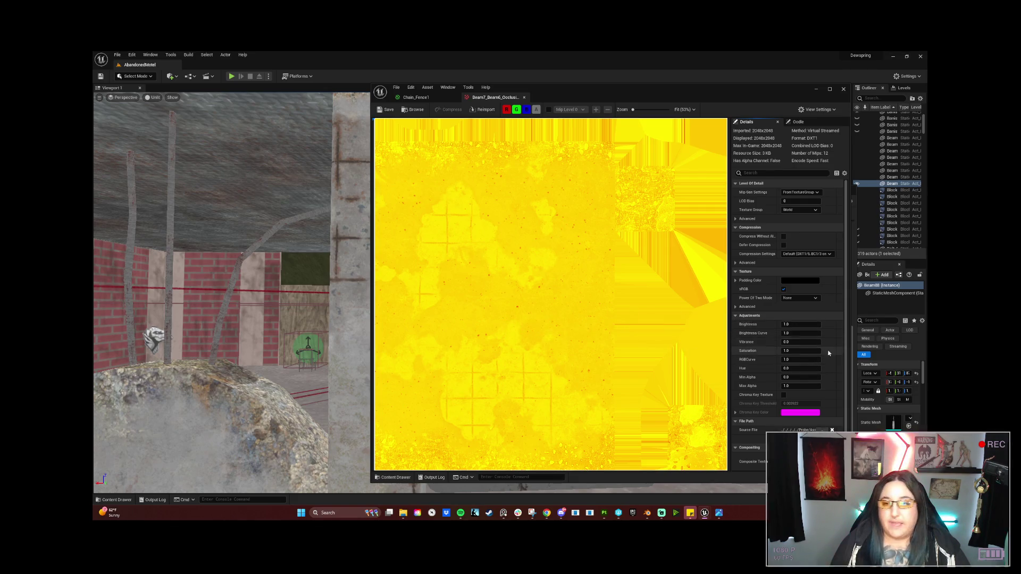
left_click(783, 289)
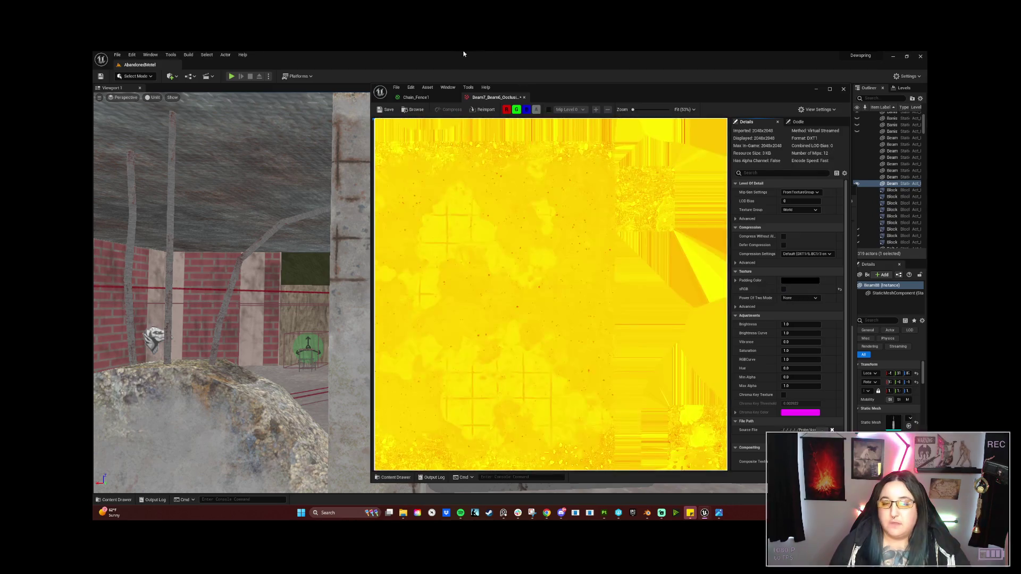
left_click(392, 111)
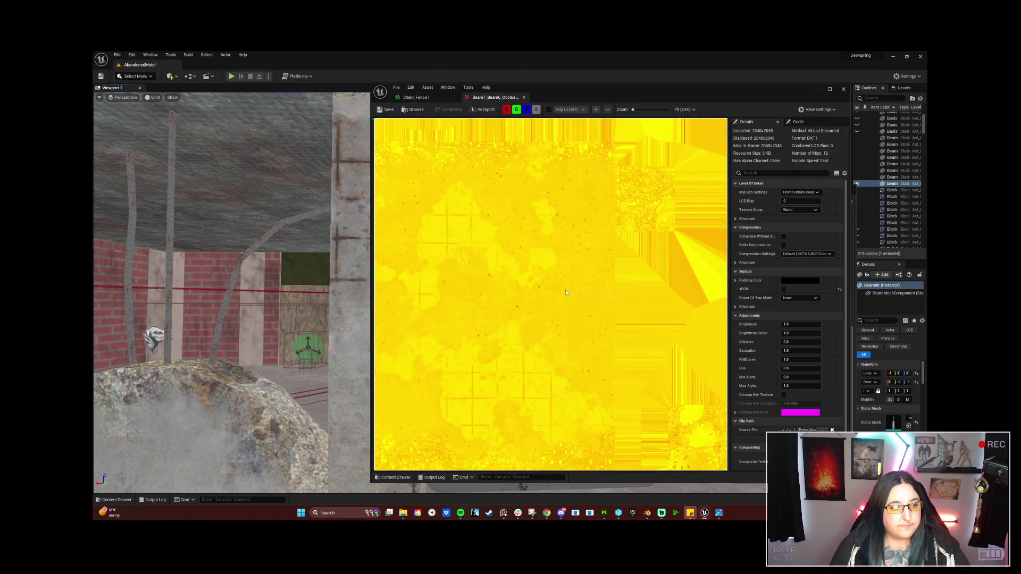
left_click(843, 89)
left_click(526, 298)
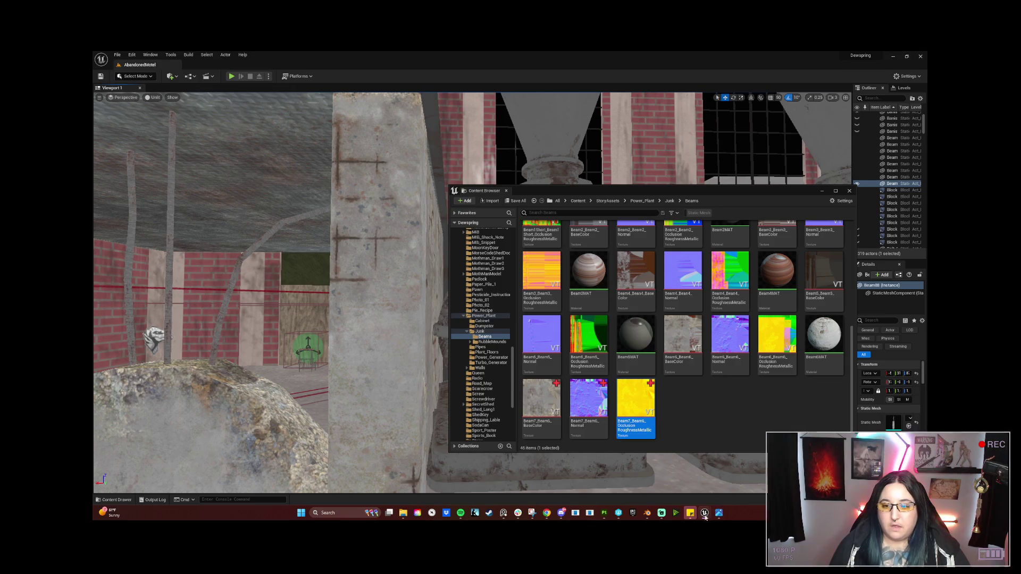
left_click(604, 513)
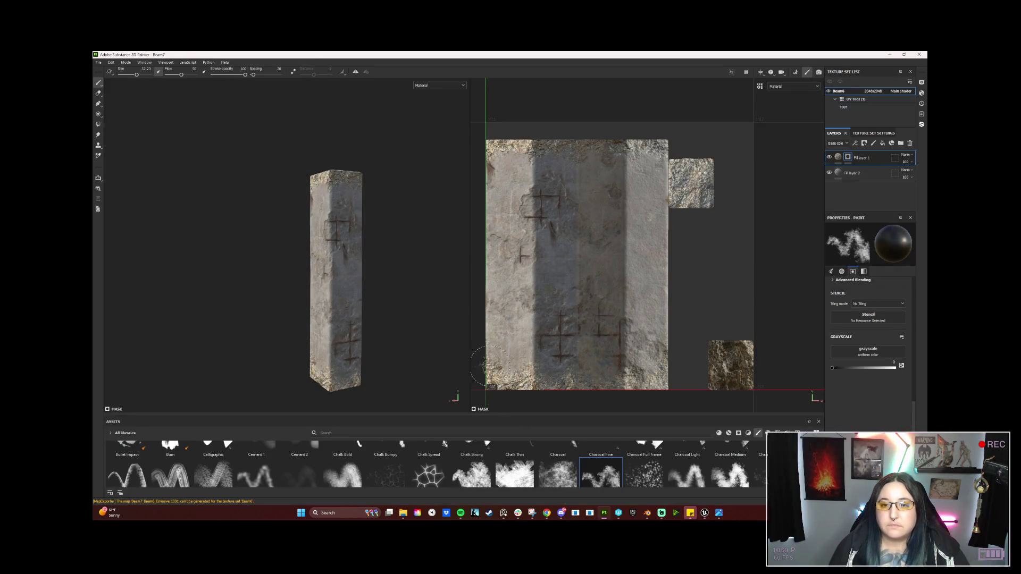
Orbit around the beam to inspect its front, scratched face and corner edge
mouse_move(394, 326)
left_mouse_down()
mouse_move(392, 303)
mouse_move(127, 305)
left_mouse_up()
mouse_move(406, 305)
left_mouse_down()
mouse_move(298, 311)
mouse_move(320, 314)
left_mouse_up()
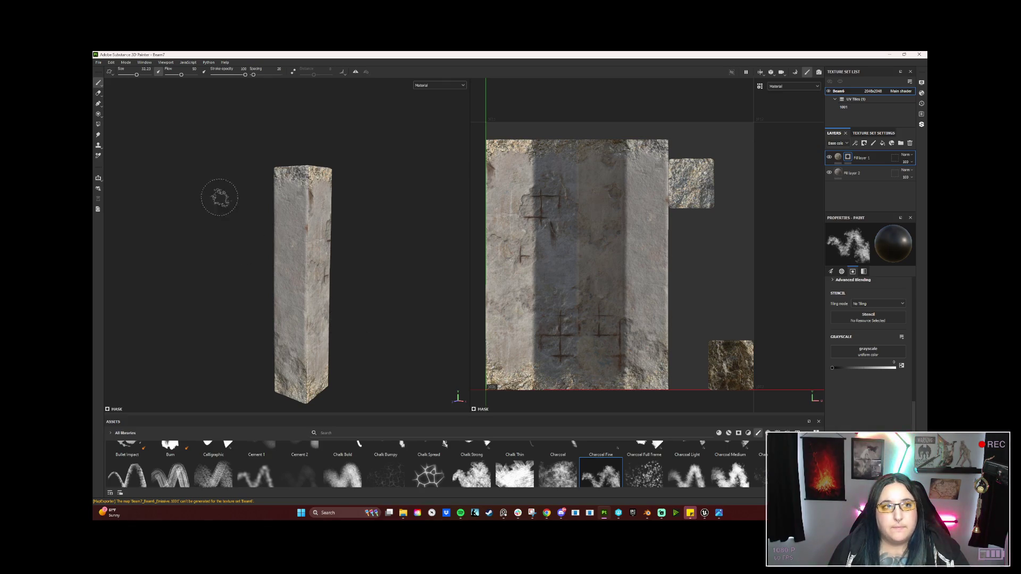
mouse_move(367, 239)
left_mouse_down()
mouse_move(391, 248)
mouse_move(467, 231)
left_mouse_up()
mouse_move(142, 100)
left_mouse_down()
mouse_move(449, 222)
mouse_move(98, 224)
left_mouse_up()
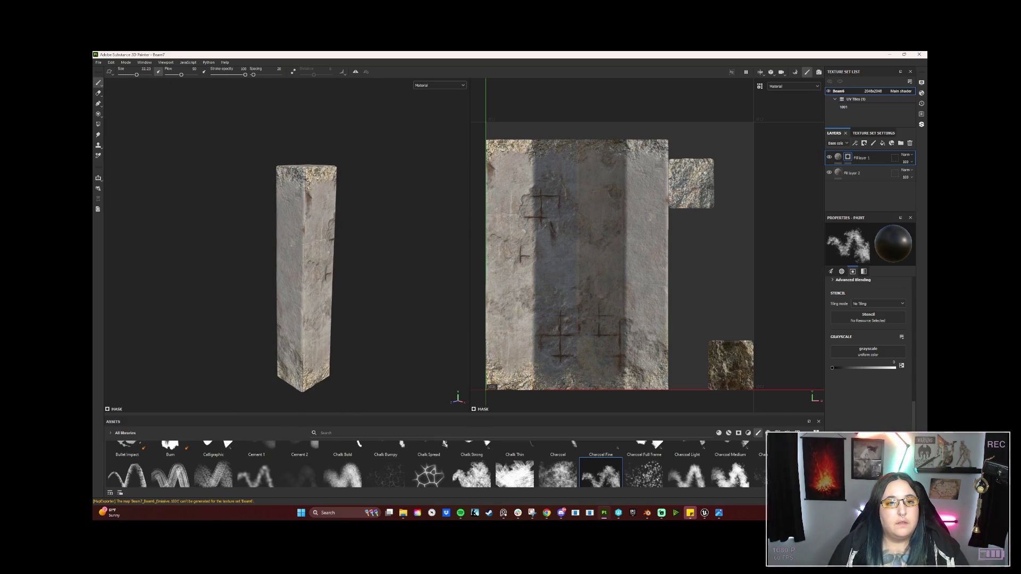
Save the Substance Painter project via File > Save and minimize Painter
left_click(99, 63)
left_click(111, 115)
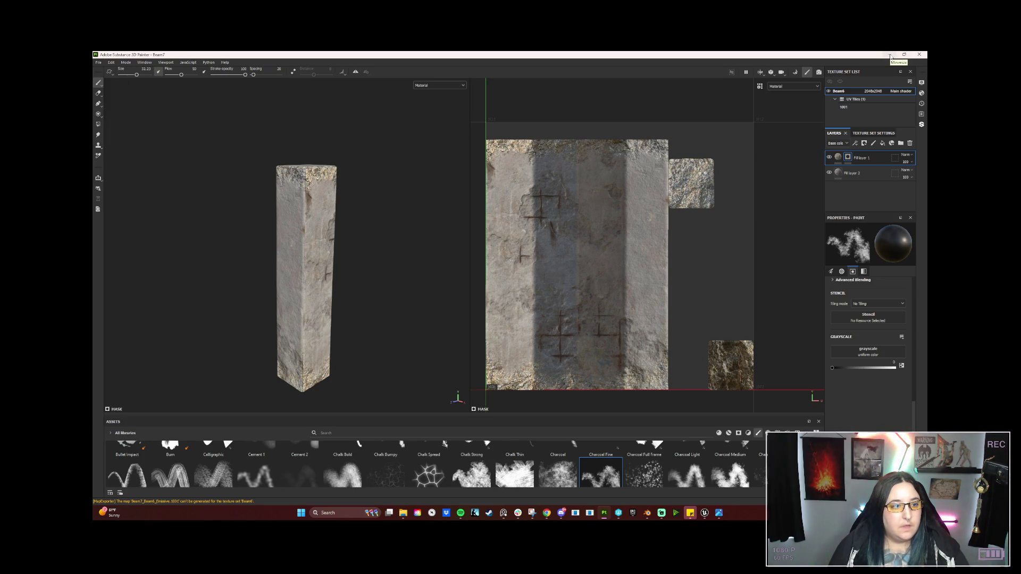
left_click(891, 57)
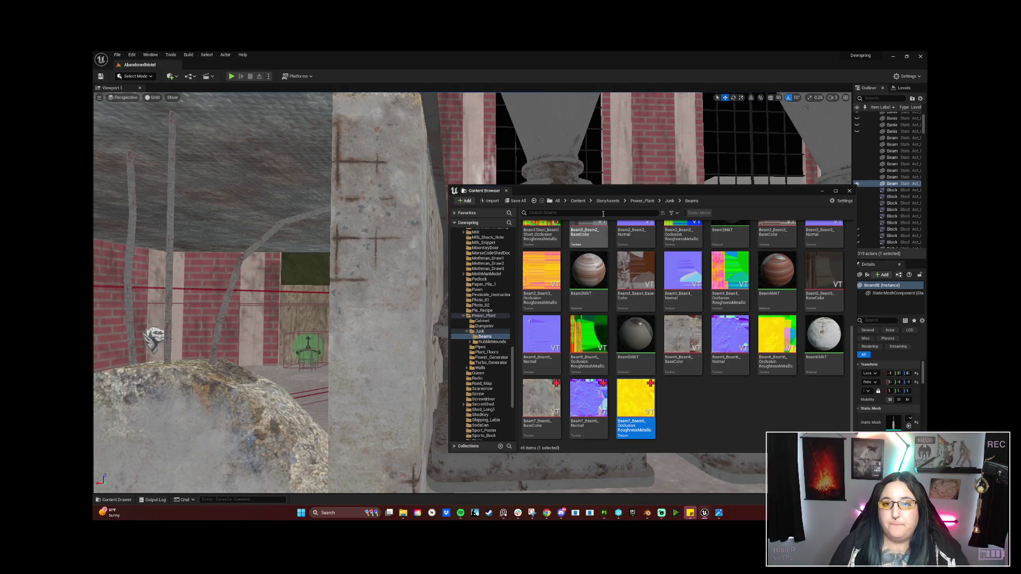
Move the asset browser left and clear the selection, scrolling up to the Beam assets
mouse_move(614, 192)
left_mouse_down()
mouse_move(515, 192)
mouse_move(499, 178)
left_mouse_up()
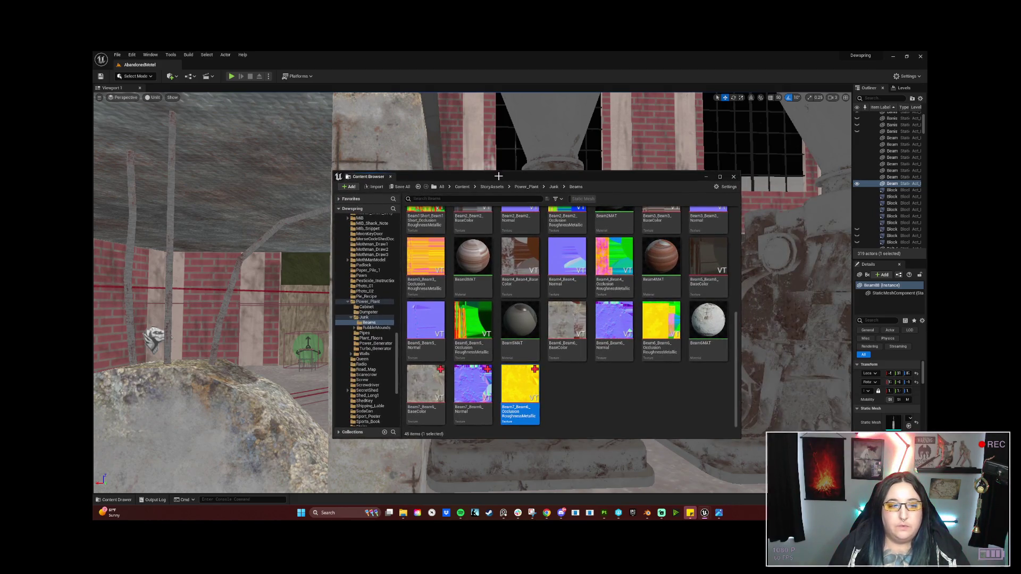
left_click(616, 409)
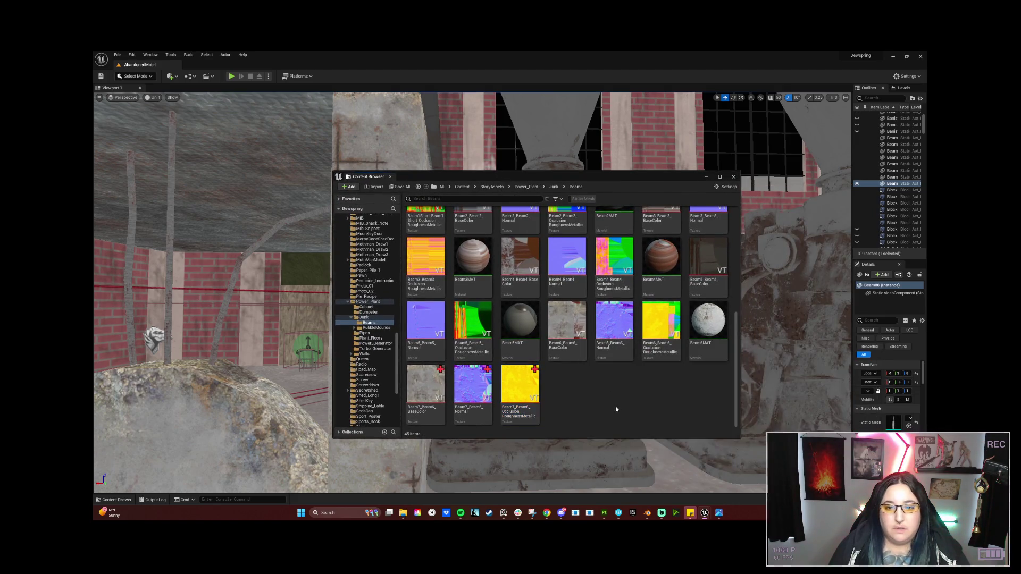
left_click(707, 321)
left_click(578, 410)
scroll(569, 383, "up", 5)
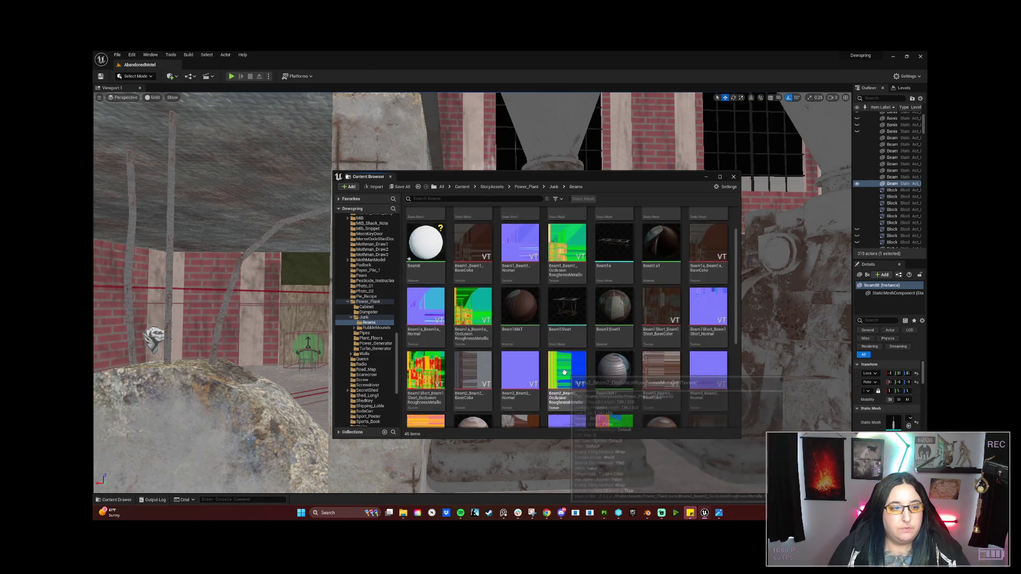
scroll(564, 372, "up", 2)
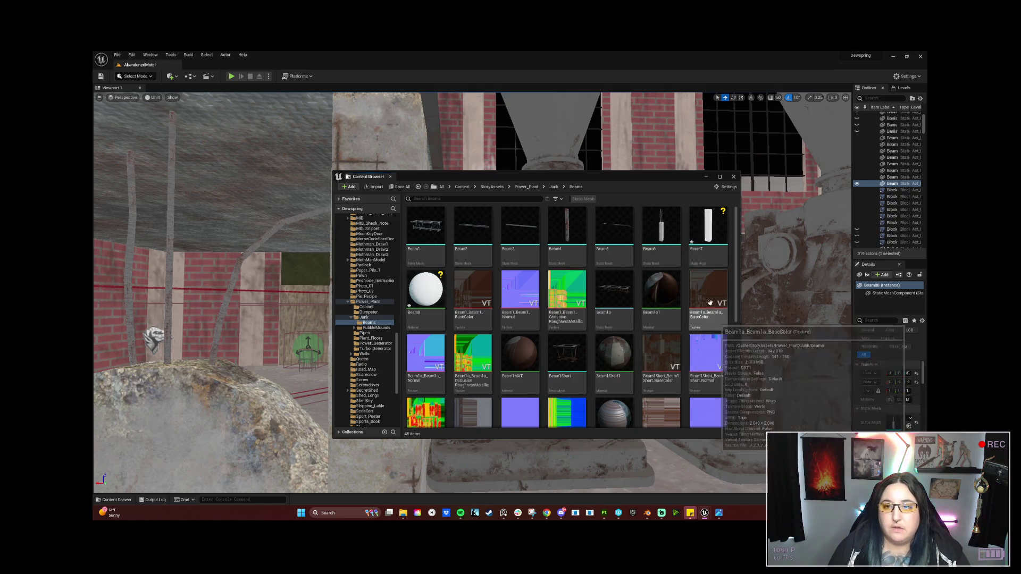
Select the Beam7 mesh and Beam8 material and save both with Ctrl+S
left_click(708, 229)
left_click(435, 291, "ctrl")
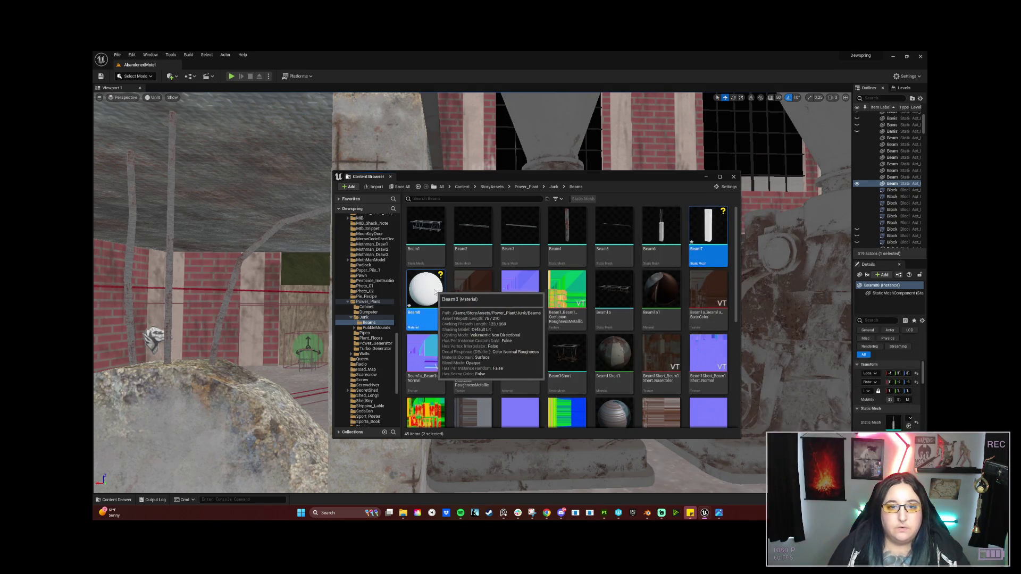
right_click(434, 291)
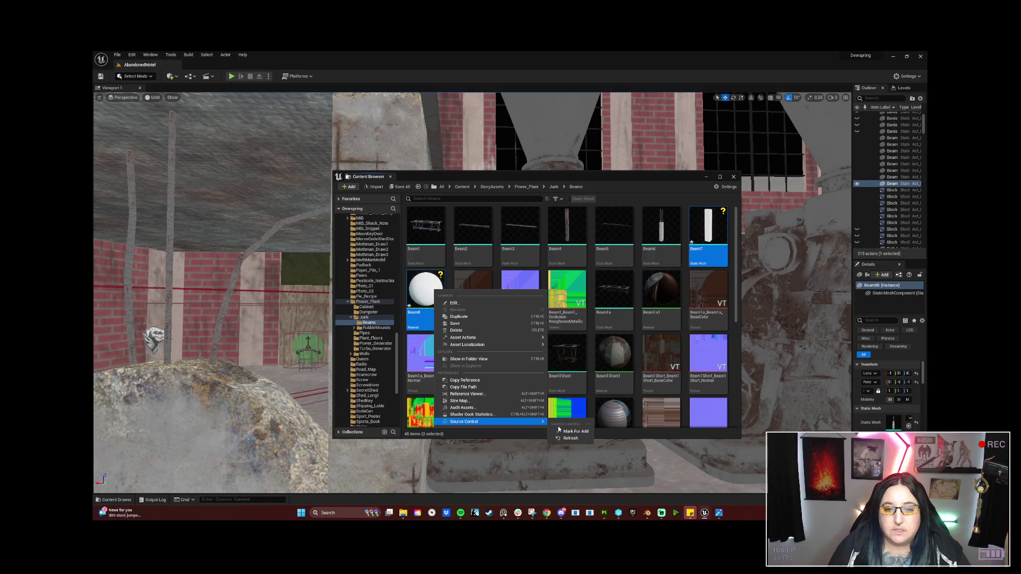
key("ctrl+s")
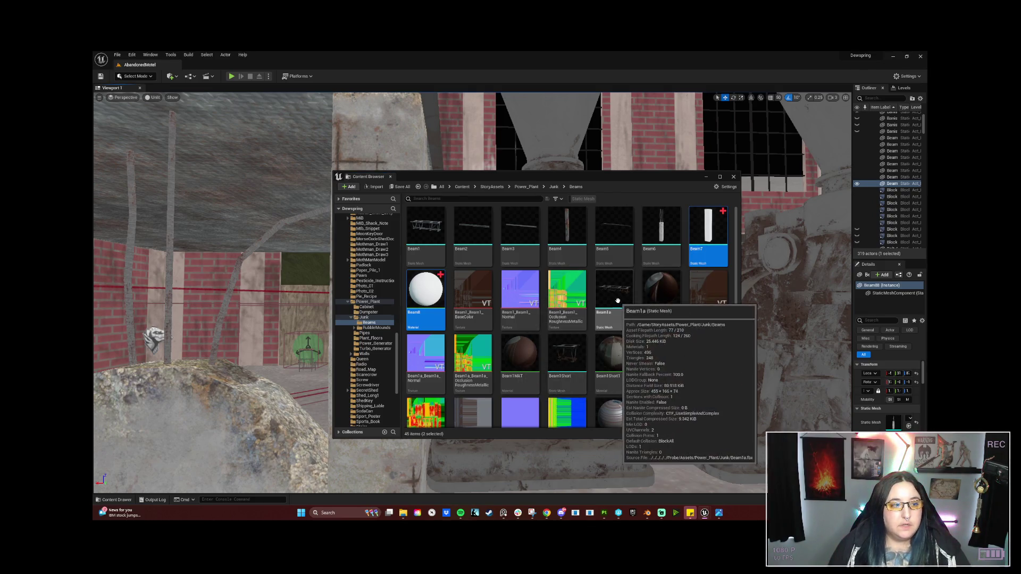
left_click(700, 236)
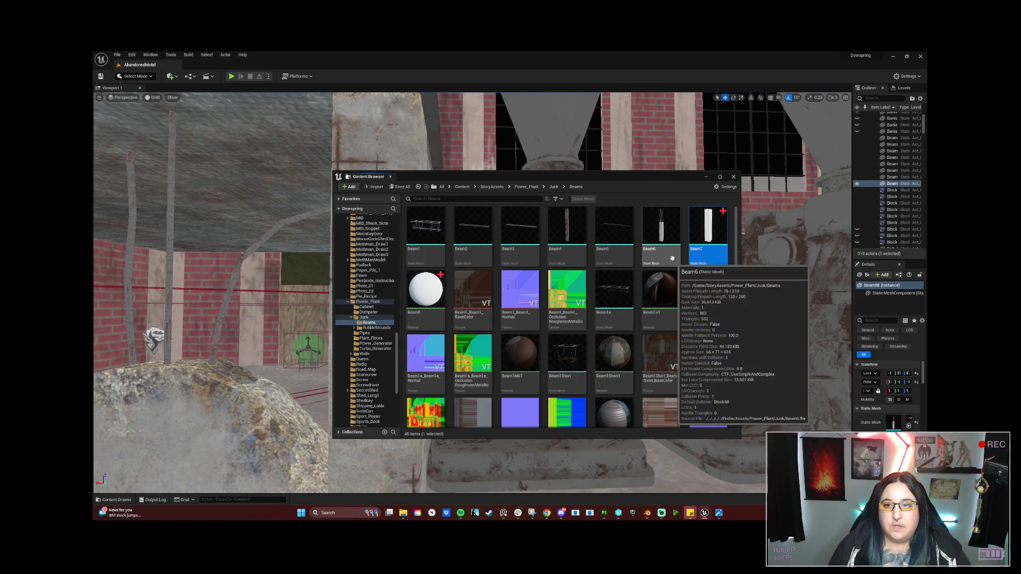
left_click(429, 291)
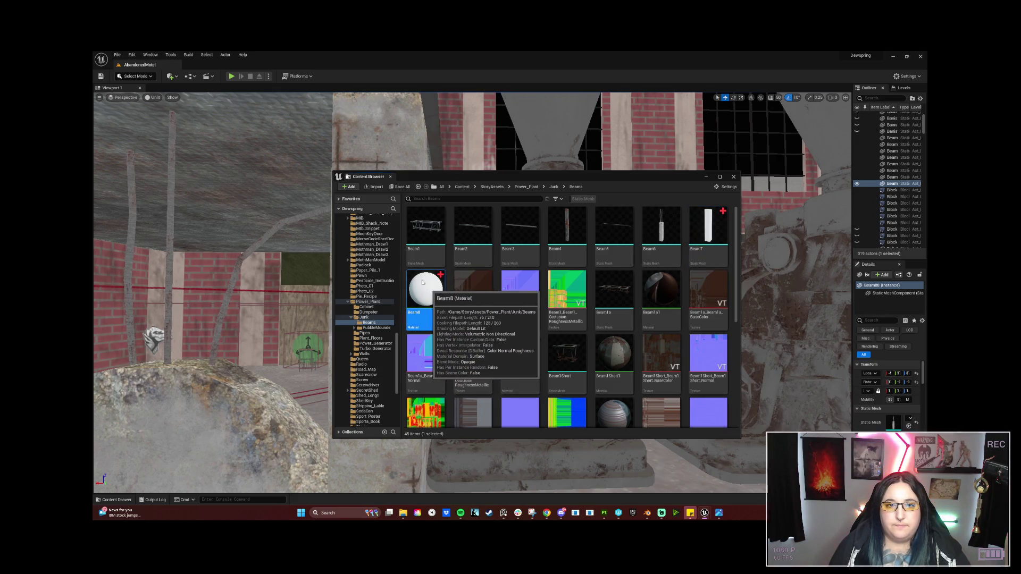
Open the Beam8 material and delete its placeholder Param node
key("Return")
left_click(599, 218)
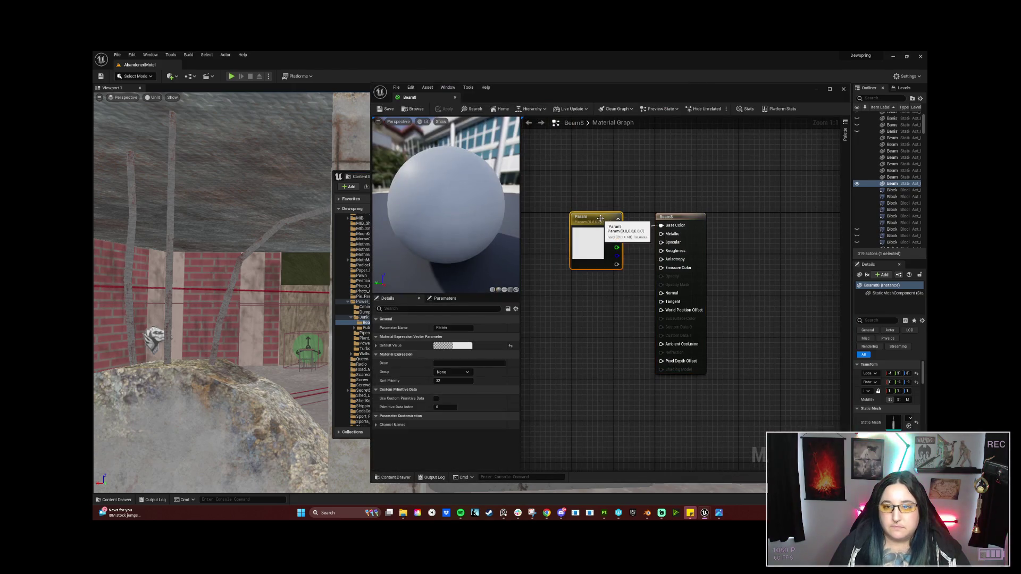
key("Delete")
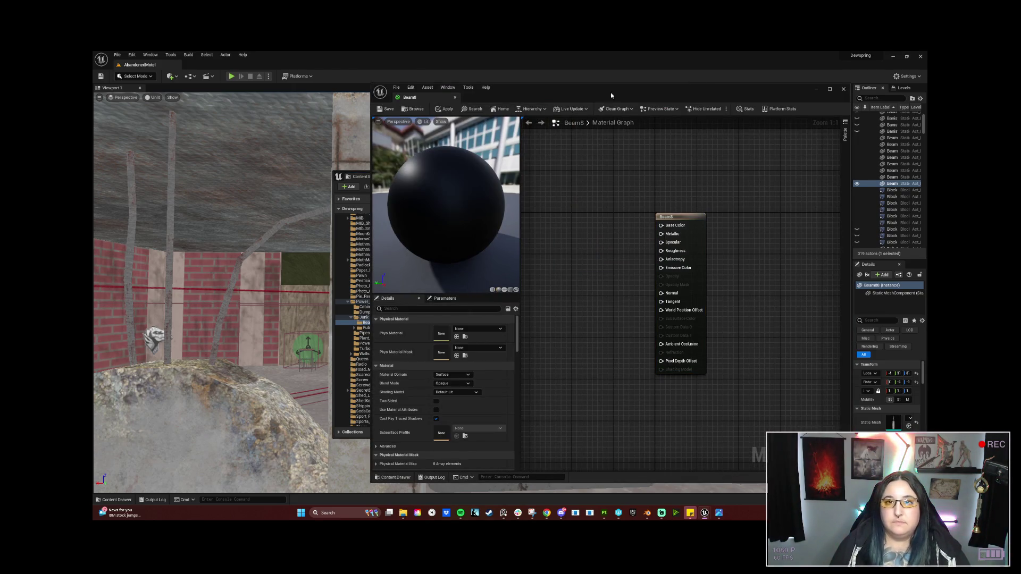
Arrange the editor windows and drag the three Beam7 textures into the Beam8 graph
left_click_drag(749, 84, 740, 206)
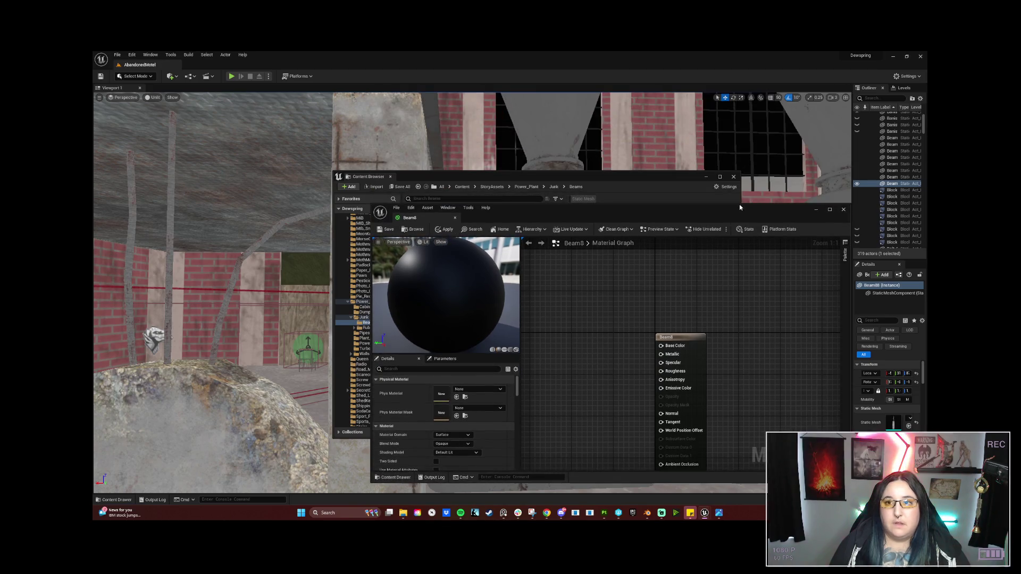
left_click_drag(669, 181, 456, 133)
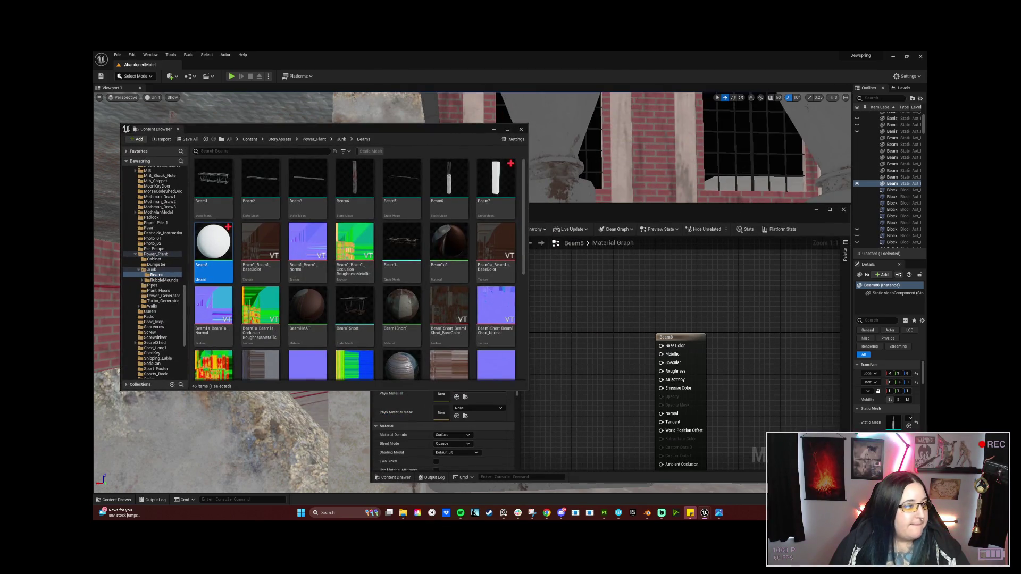
left_click_drag(566, 215, 628, 184)
left_click(359, 175)
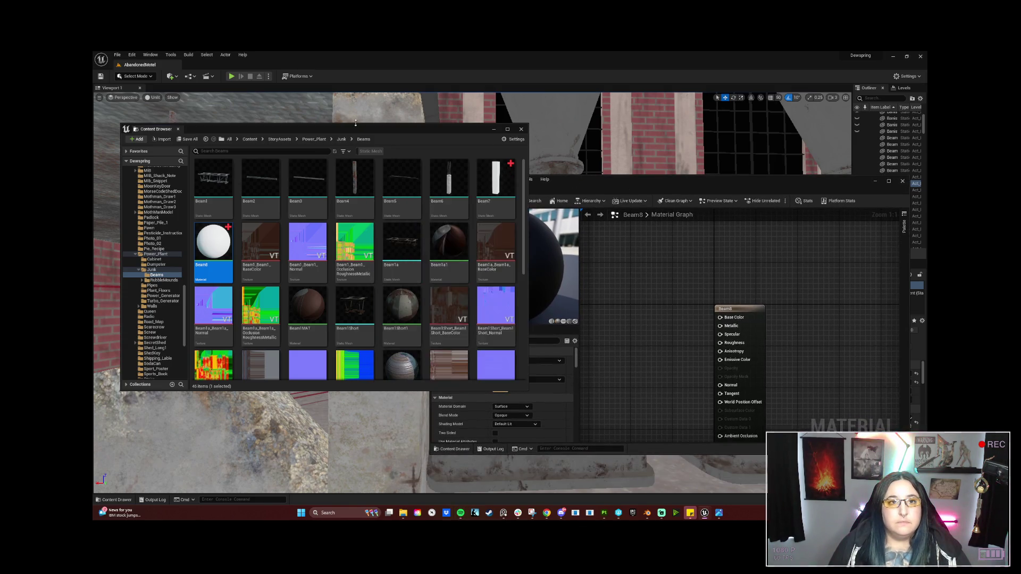
scroll(331, 343, "down", 4)
scroll(331, 344, "down", 1)
left_click(307, 345)
left_click(213, 345, "shift")
left_click_drag(213, 345, 637, 281)
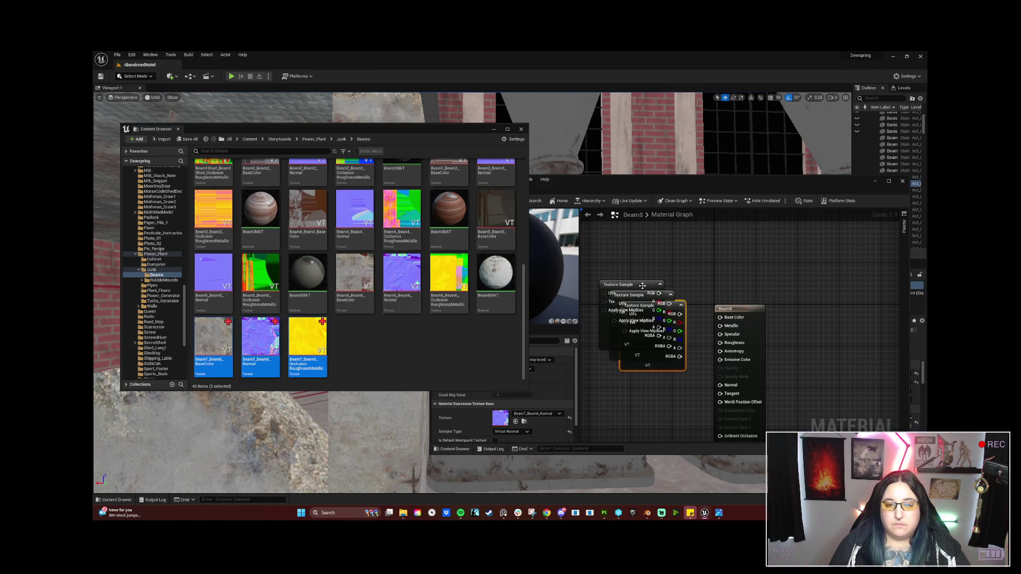
Place the three Beam7 texture nodes and stack them beside the Beam8 output node
left_click(660, 281)
left_click(630, 283)
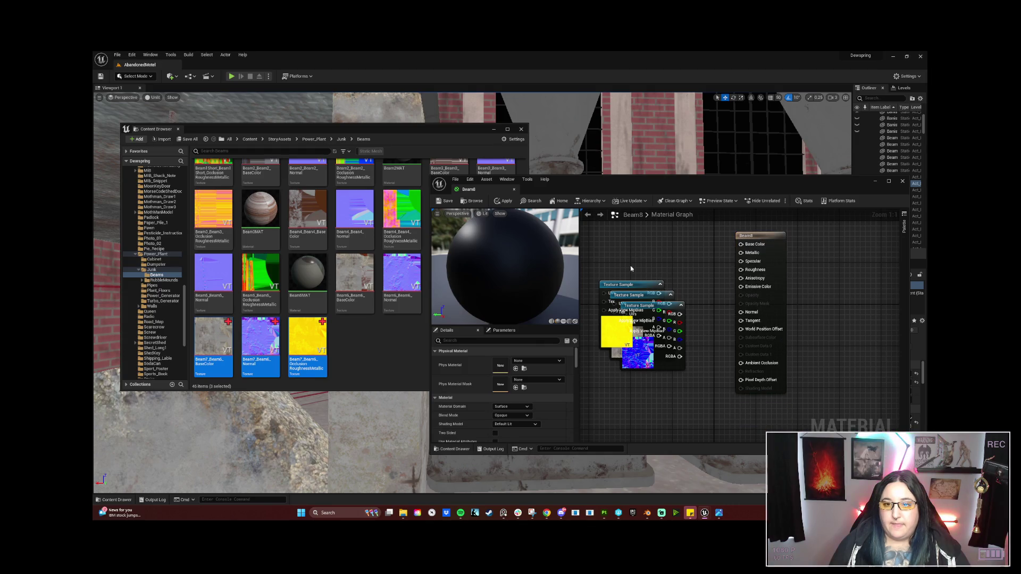
left_click_drag(630, 282, 636, 359)
left_click_drag(634, 301, 624, 210)
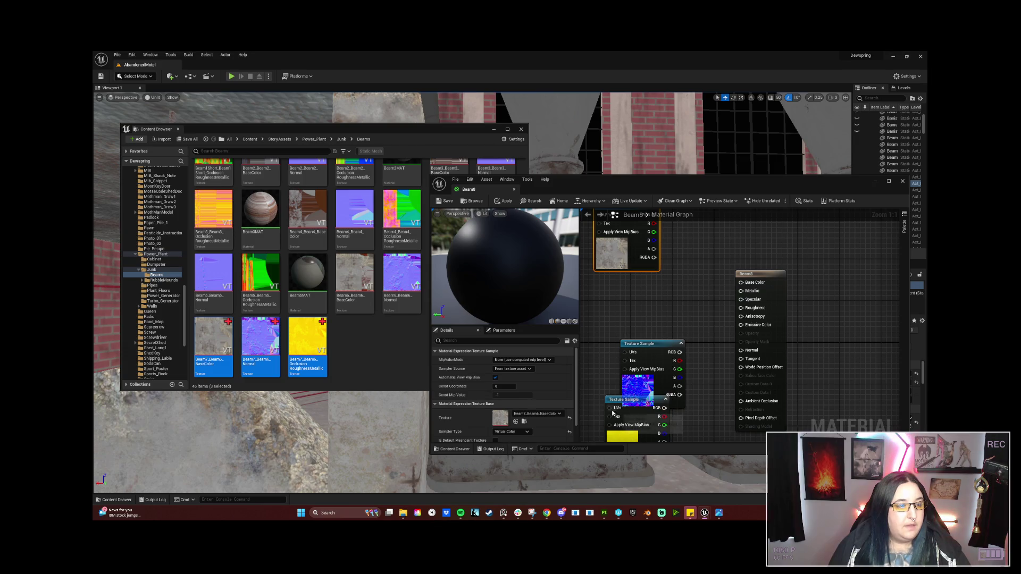
left_click_drag(646, 345, 619, 310)
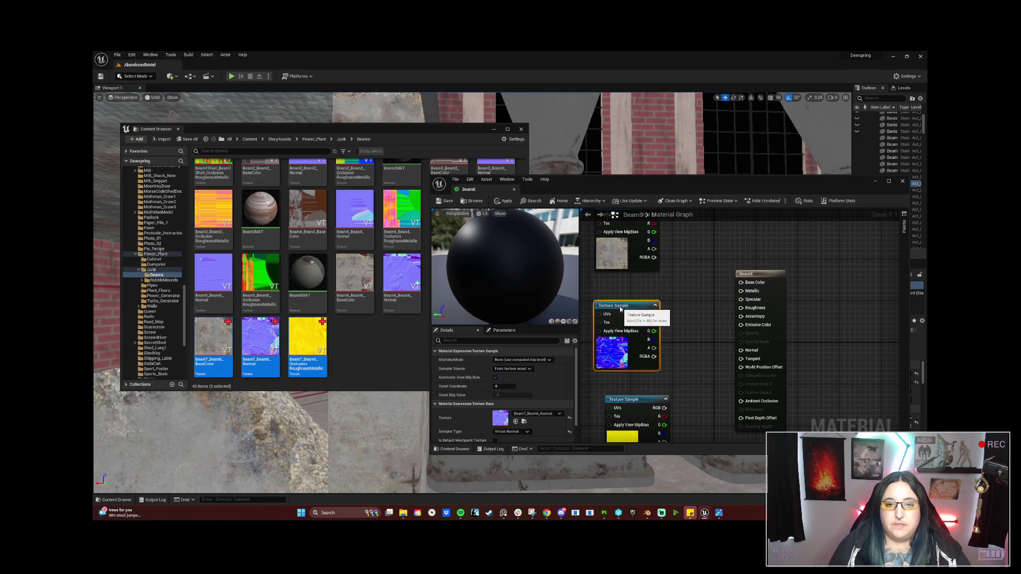
scroll(680, 333, "down", 2)
left_click_drag(646, 387, 644, 374)
left_click_drag(636, 241, 639, 259)
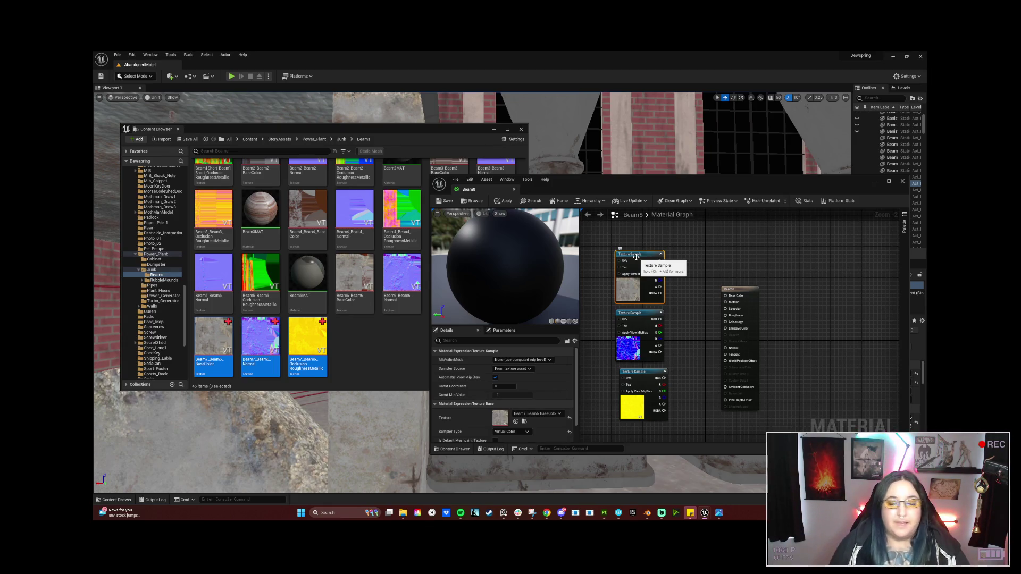
left_click_drag(755, 301, 729, 294)
scroll(680, 360, "up", 1)
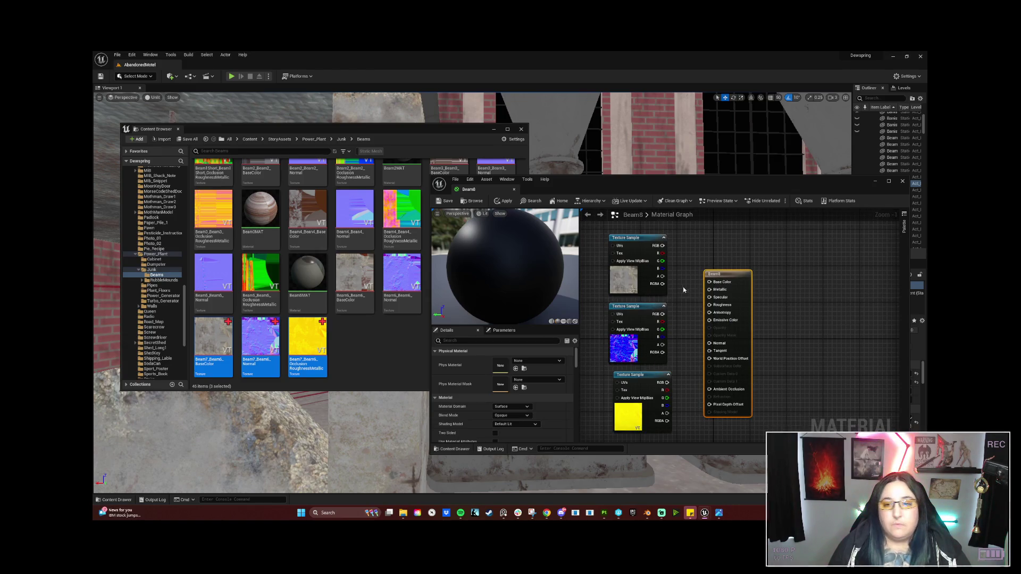
Wire base colour to Base Color, normal to Normal, and the yellow texture's B channel to Metallic
left_click_drag(662, 245, 709, 282)
mouse_move(662, 313)
left_mouse_down()
mouse_move(729, 352)
mouse_move(709, 343)
left_mouse_up()
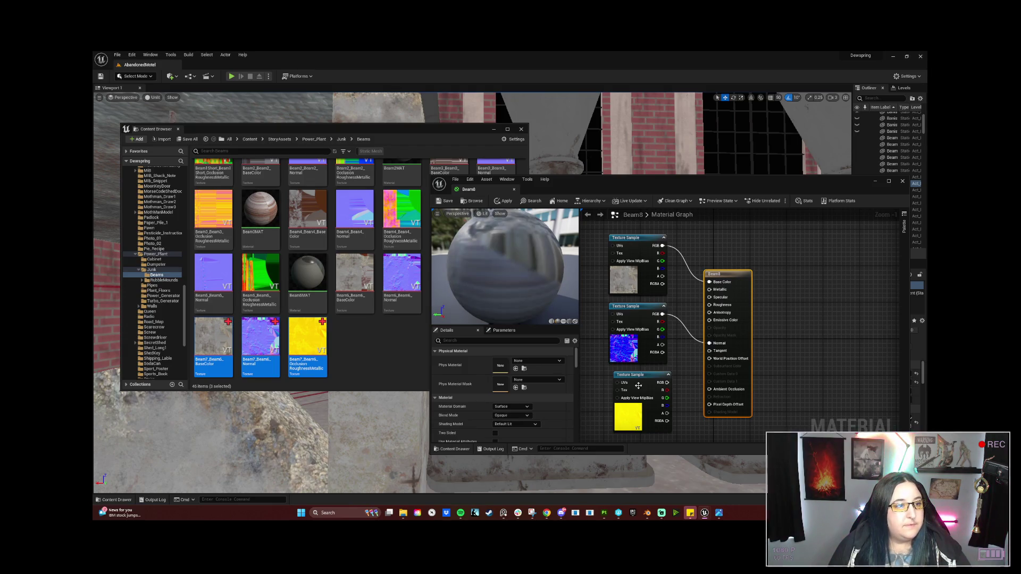
mouse_move(644, 379)
left_mouse_down()
mouse_move(630, 379)
mouse_move(659, 392)
mouse_move(708, 389)
mouse_move(702, 346)
mouse_move(717, 305)
left_mouse_up()
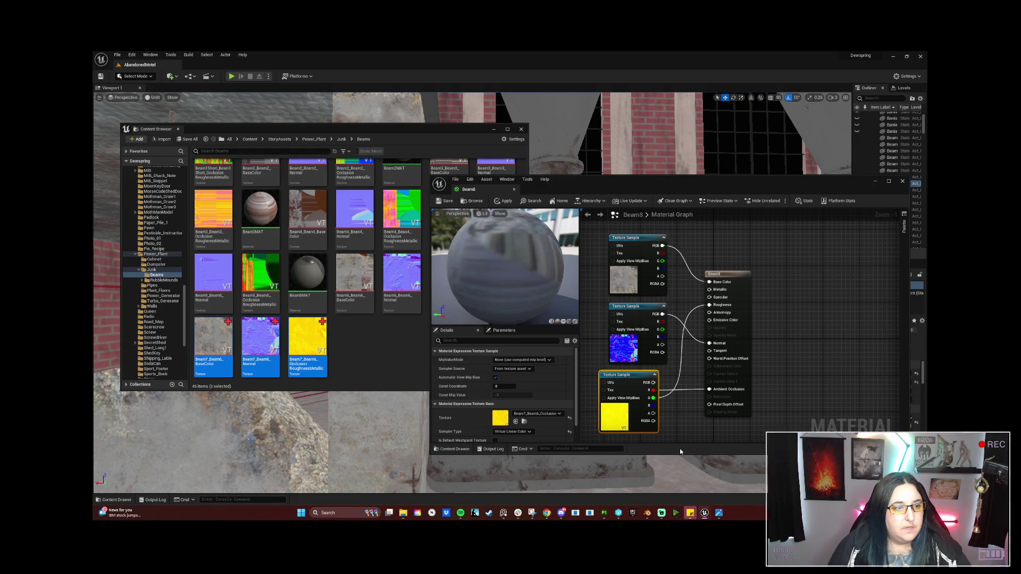
mouse_move(654, 405)
left_mouse_down()
mouse_move(659, 414)
mouse_move(708, 289)
left_mouse_up()
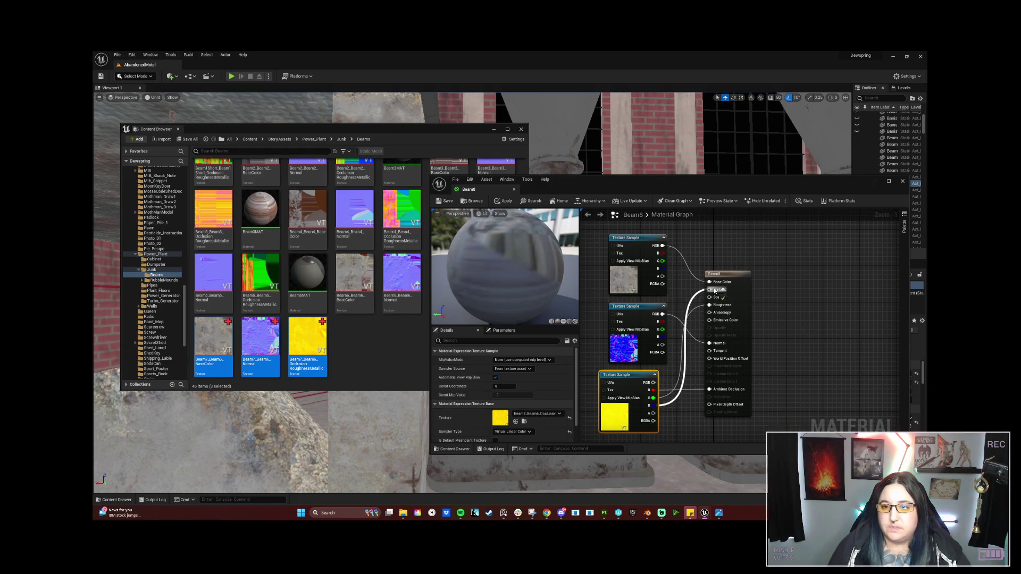
left_click(625, 307)
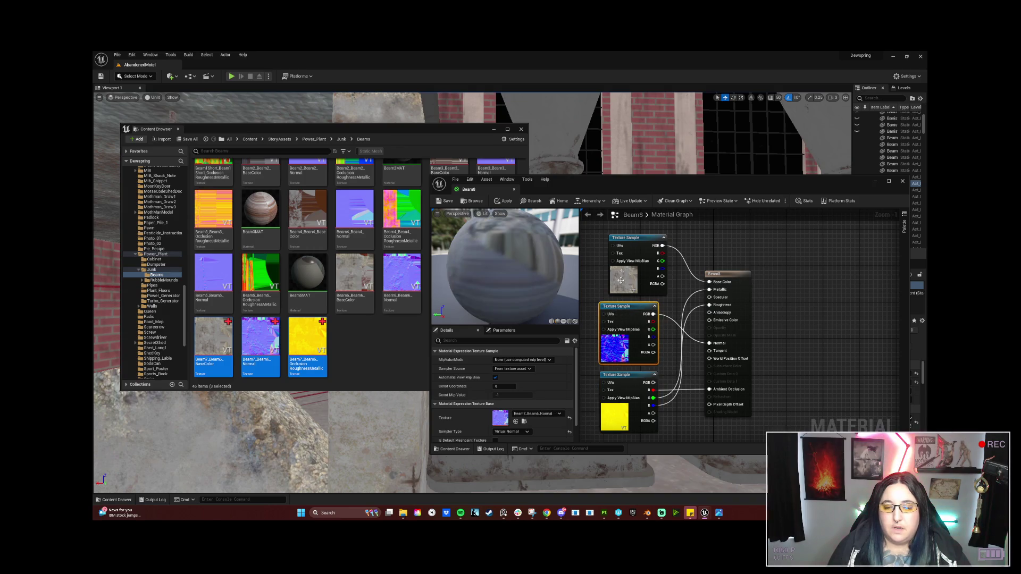
left_click_drag(629, 240, 622, 243)
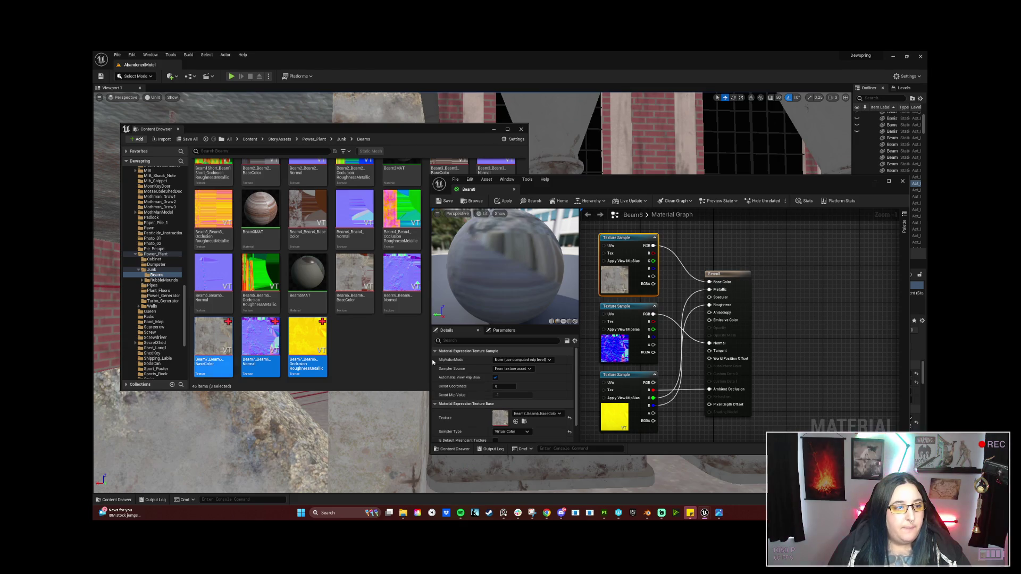
left_click(796, 348)
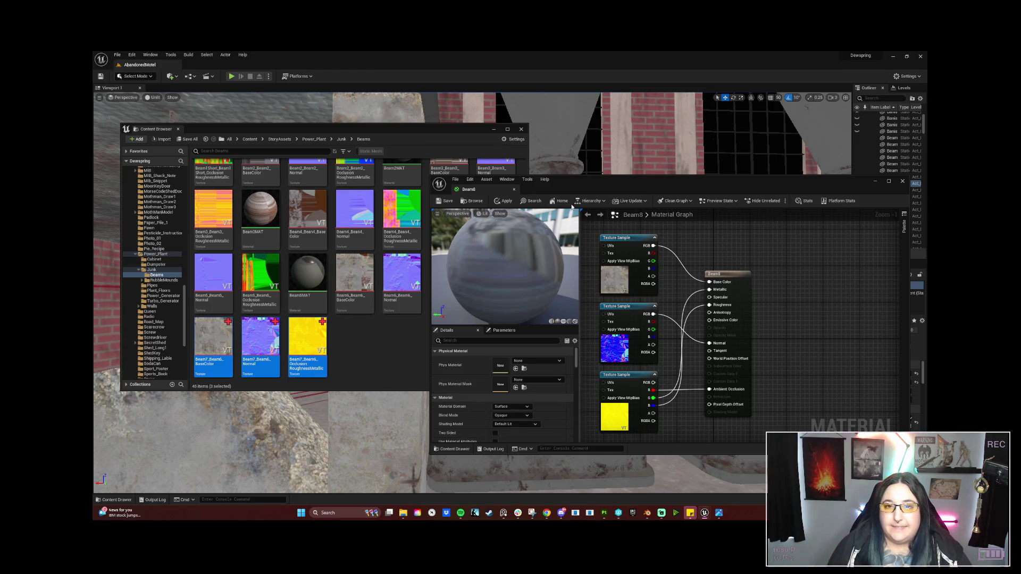
mouse_move(613, 185)
left_mouse_down()
mouse_move(565, 214)
mouse_move(610, 218)
mouse_move(570, 171)
left_mouse_up()
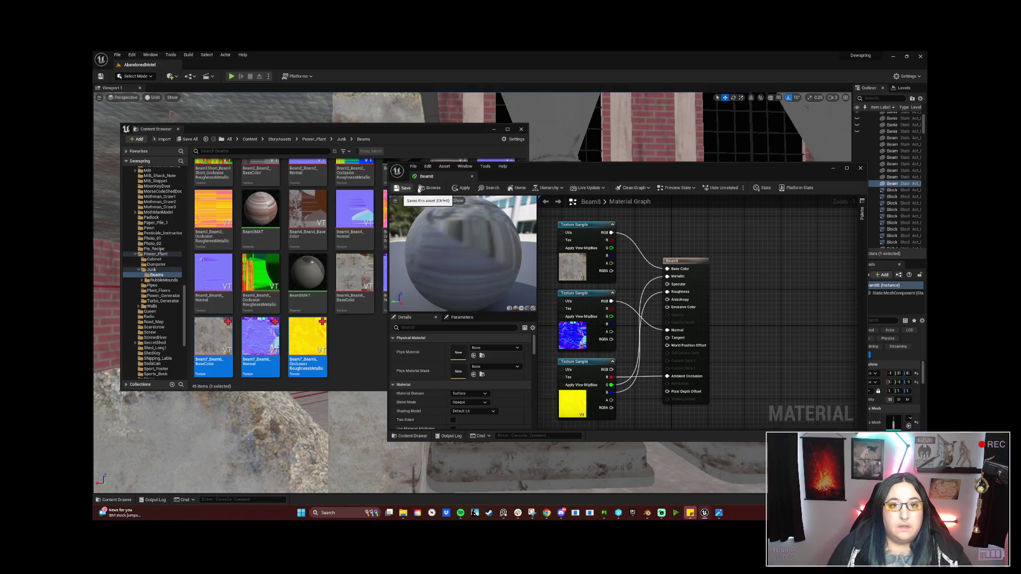
Save the Beam8 material and close the Material Editor
left_click(403, 188)
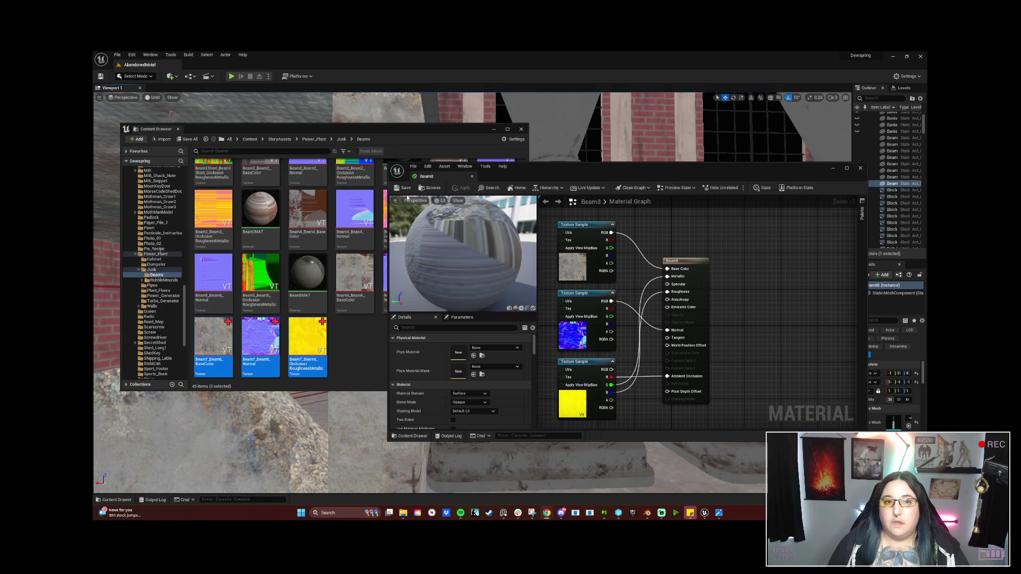
left_click(859, 169)
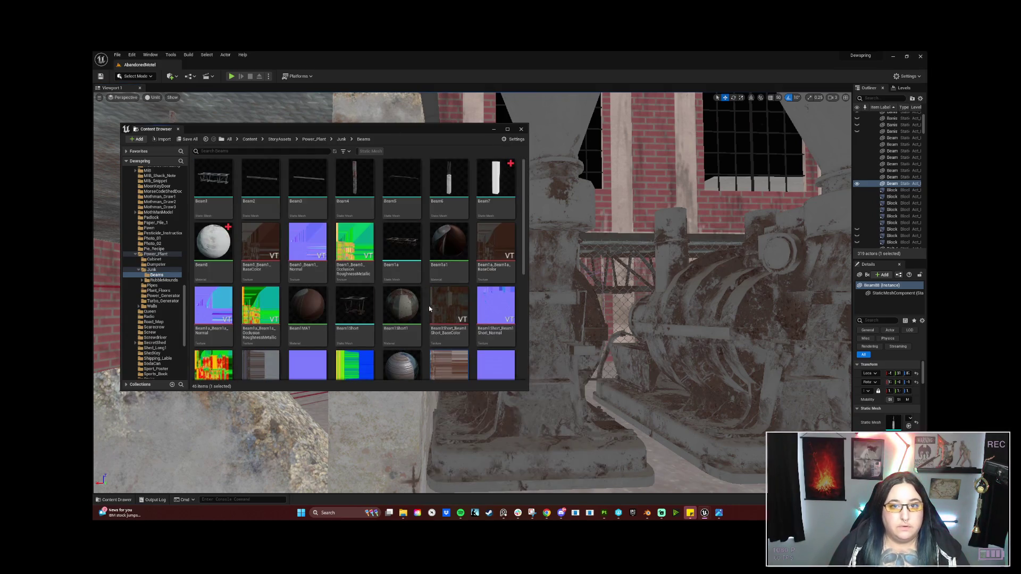
Drop the Beam7 mesh into the level onto the concrete rubble pile
left_click_drag(585, 399, 638, 399)
key("f")
key("e")
mouse_move(495, 180)
left_mouse_down()
mouse_move(532, 362)
mouse_move(521, 391)
mouse_move(447, 399)
mouse_move(524, 384)
left_mouse_up()
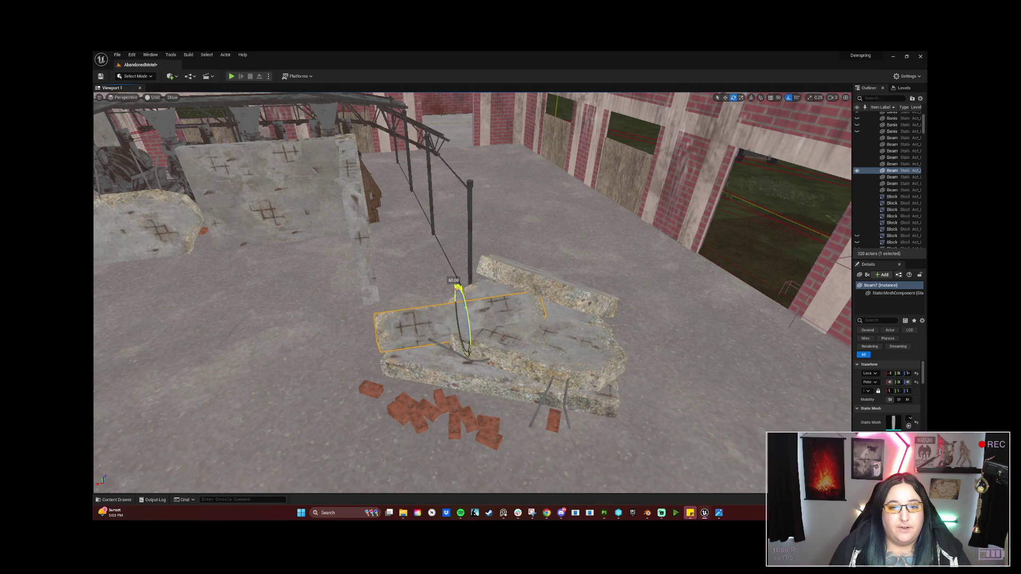
Orbit around the placed beam and tilt it by about -80 degrees
mouse_move(466, 315)
left_mouse_down()
mouse_move(594, 315)
mouse_move(689, 329)
left_mouse_up()
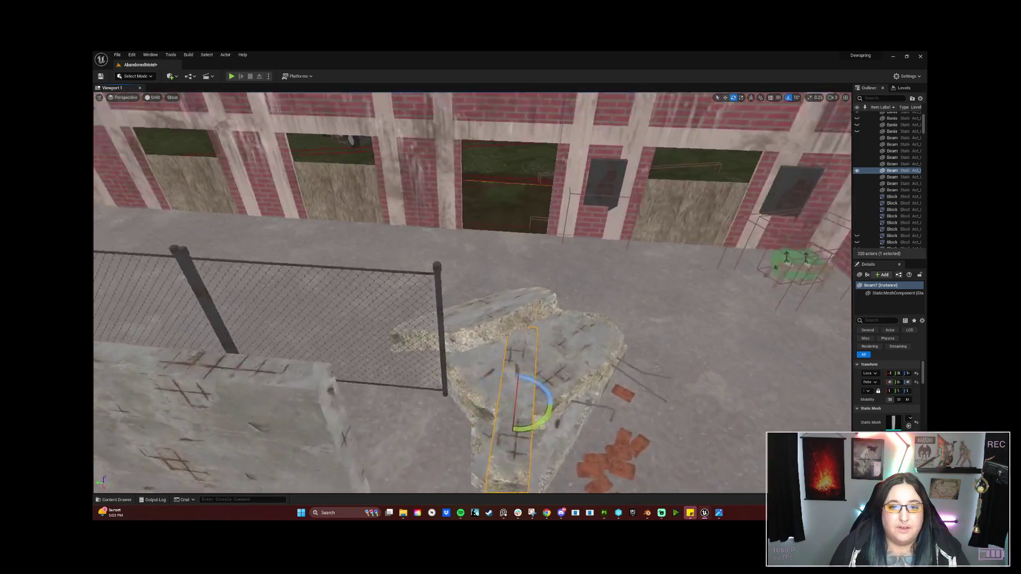
scroll(472, 292, "up", 3)
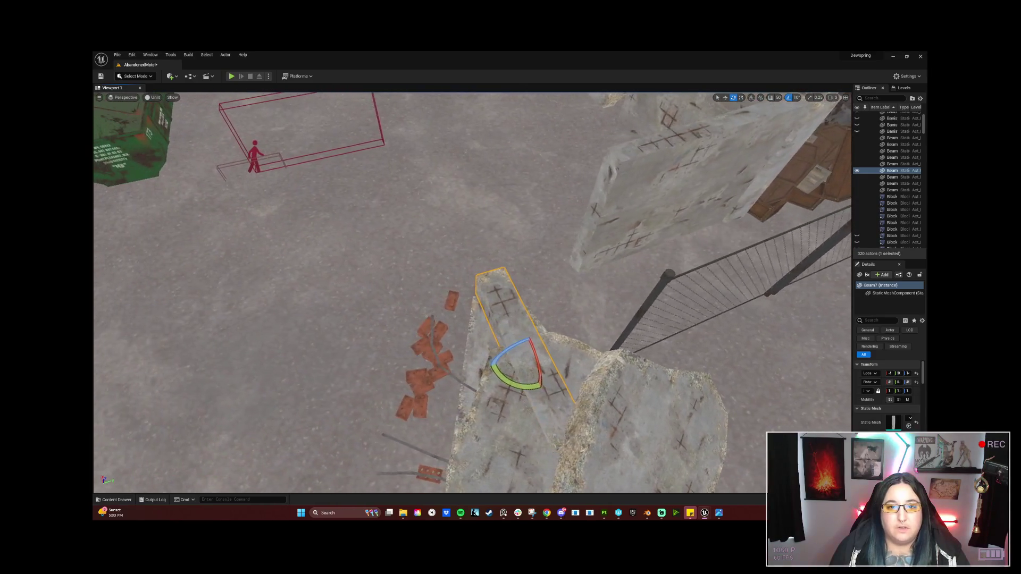
scroll(472, 292, "down", 10)
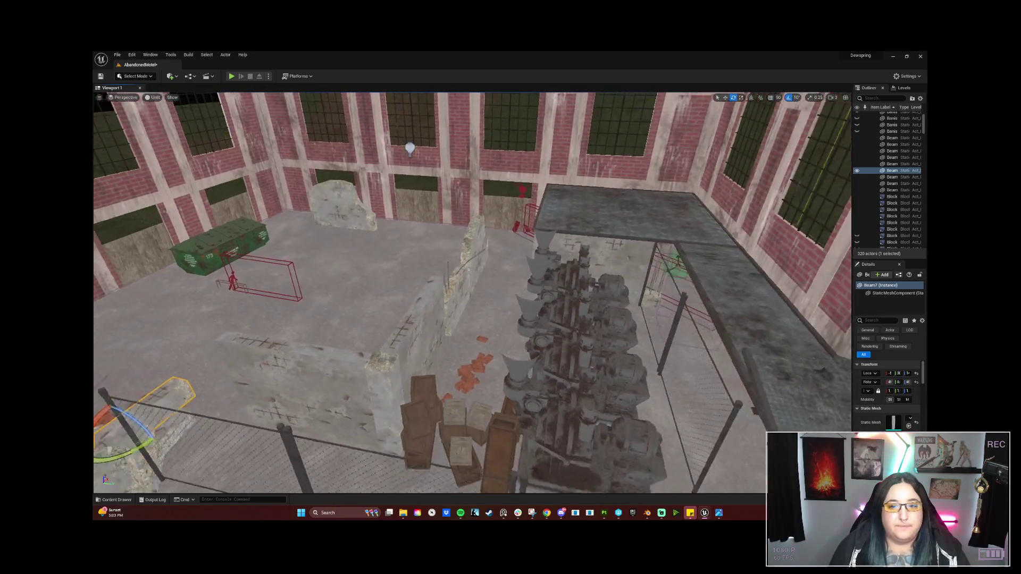
scroll(472, 293, "up", 5)
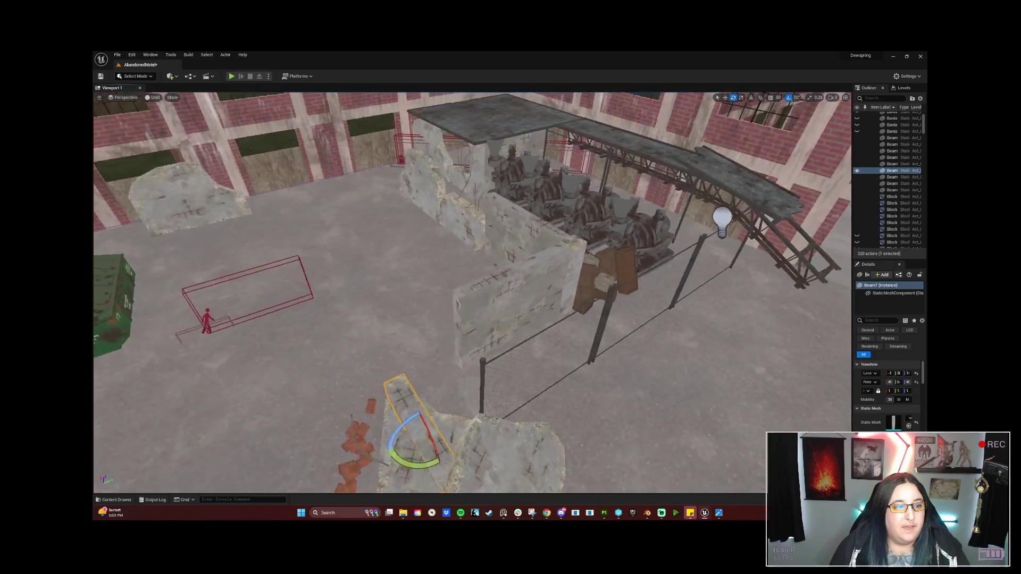
scroll(472, 293, "down", 3)
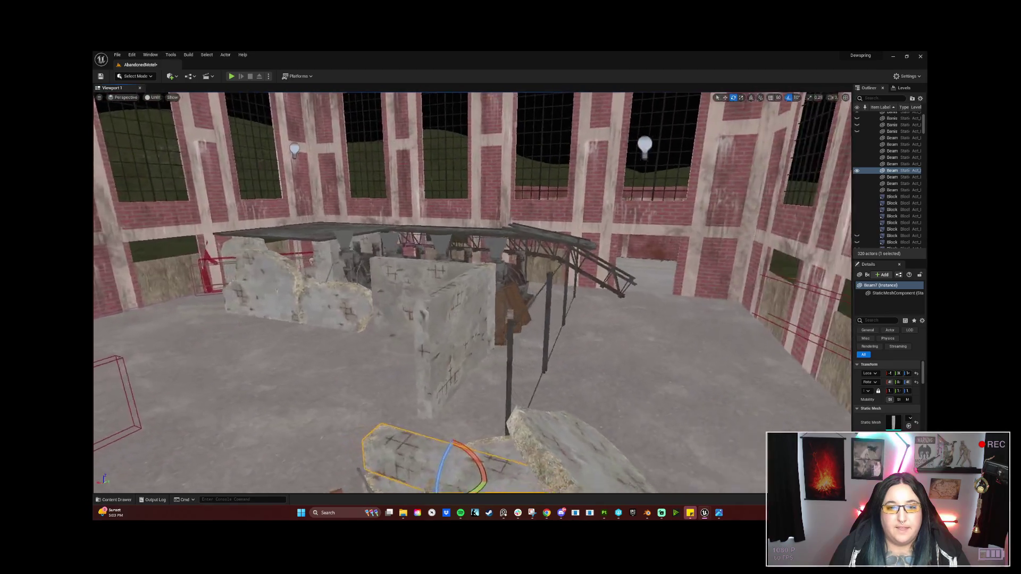
scroll(423, 381, "up", 4)
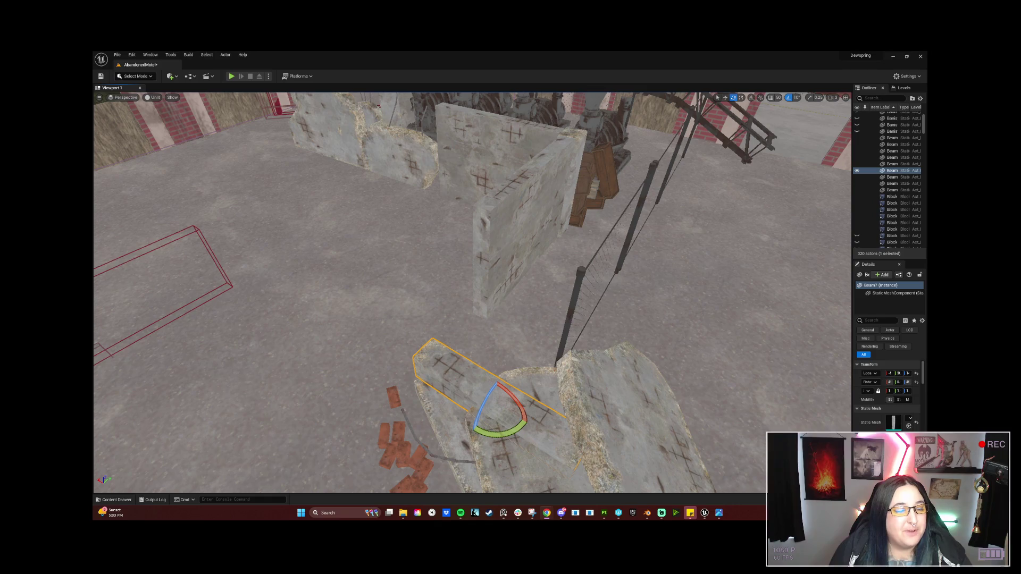
mouse_move(482, 397)
left_mouse_down()
mouse_move(511, 366)
mouse_move(500, 394)
left_mouse_up()
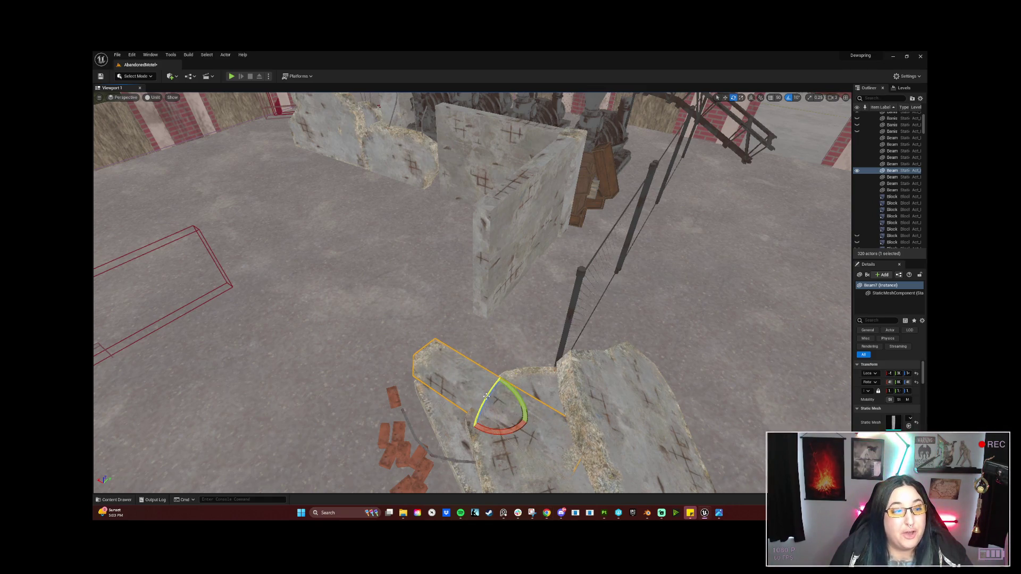
Rotate Beam7 and lift it with the move gizmo so it lies diagonally atop the slabs
left_click_drag(472, 293, 472, 223)
mouse_move(550, 343)
left_mouse_down()
mouse_move(548, 314)
mouse_move(532, 302)
left_mouse_up()
key("w")
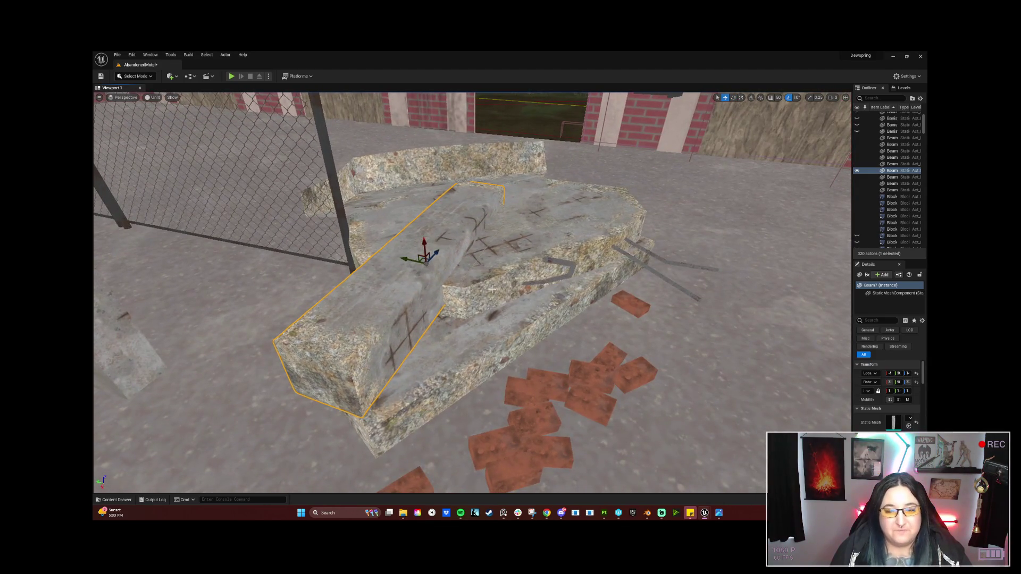
mouse_move(435, 251)
left_mouse_down()
mouse_move(482, 219)
mouse_move(531, 236)
left_mouse_up()
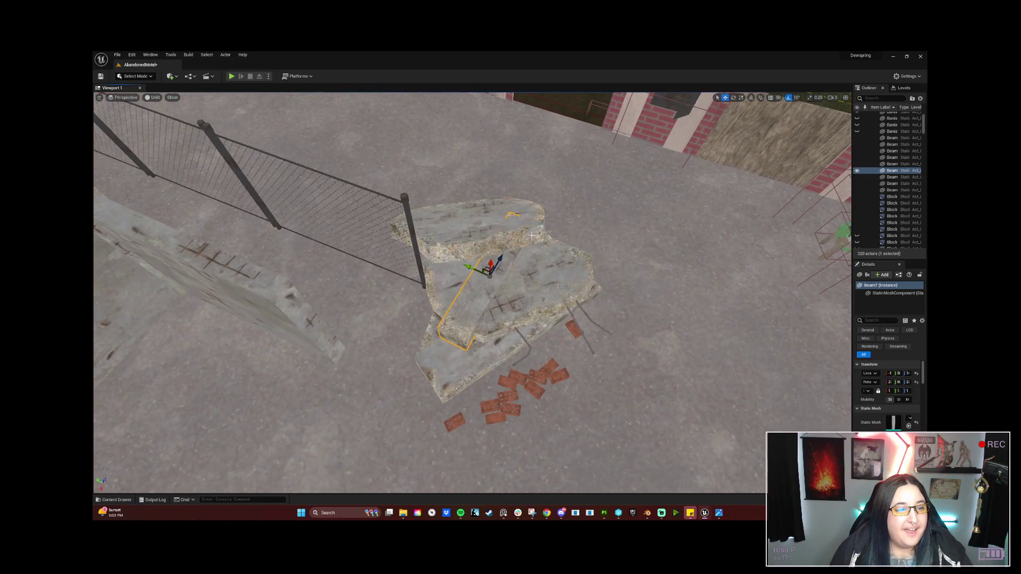
key("e")
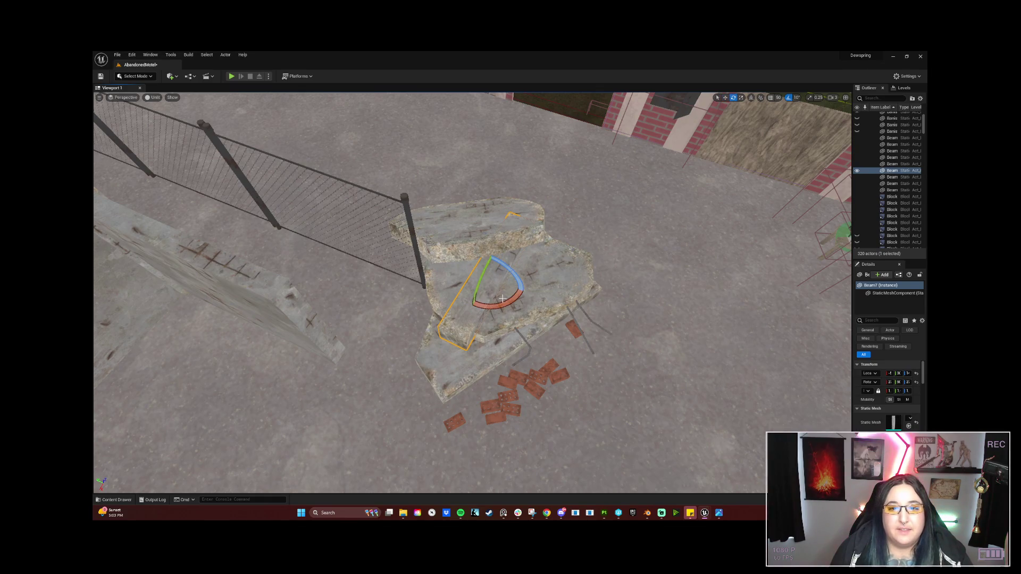
mouse_move(497, 280)
left_mouse_down()
mouse_move(510, 287)
mouse_move(500, 241)
mouse_move(485, 235)
mouse_move(462, 277)
mouse_move(476, 241)
left_mouse_up()
key("w")
key("e")
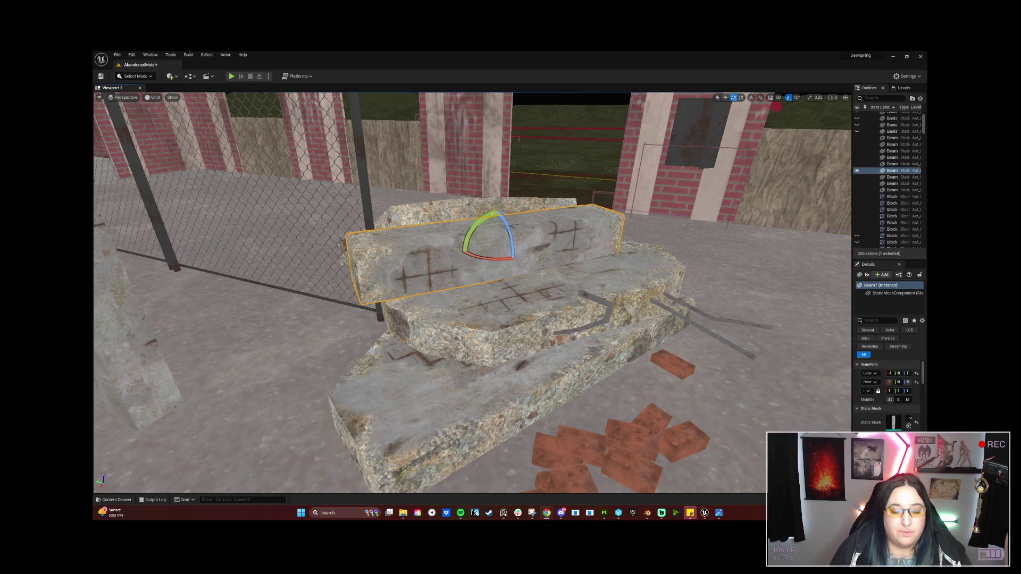
Nudge Beam7 into place and rotate it a further -10 degrees along the rubble by the fence
mouse_move(609, 265)
left_mouse_down()
mouse_move(601, 231)
mouse_move(585, 303)
mouse_move(142, 263)
left_mouse_up()
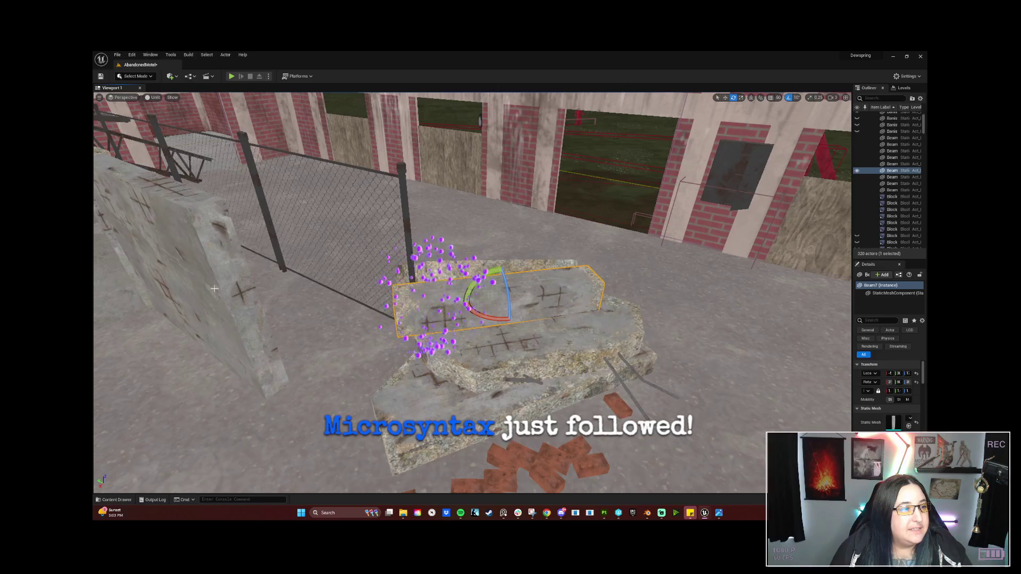
key("w")
key("ctrl+z")
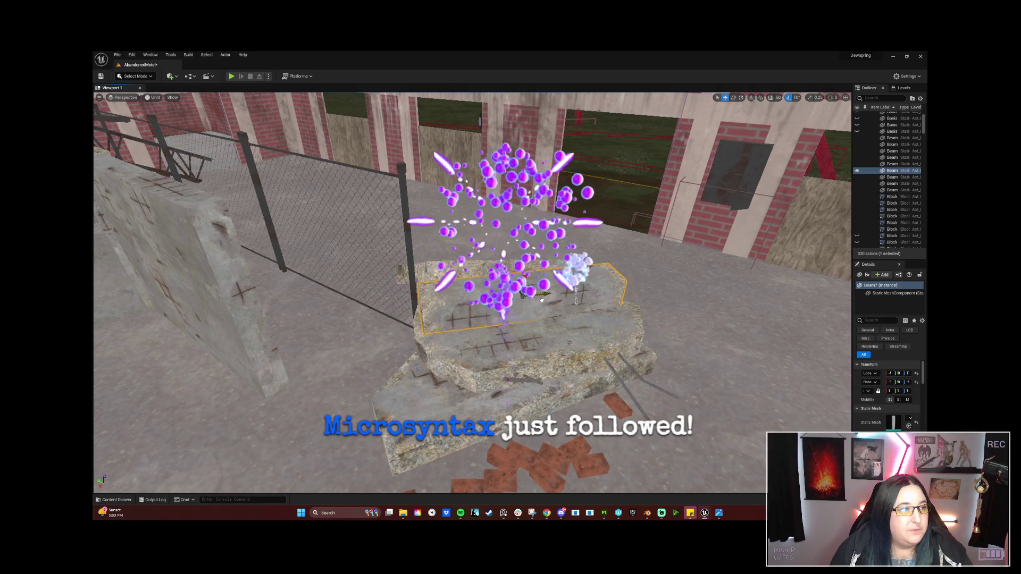
mouse_move(488, 297)
left_mouse_down()
mouse_move(488, 234)
mouse_move(426, 234)
left_mouse_up()
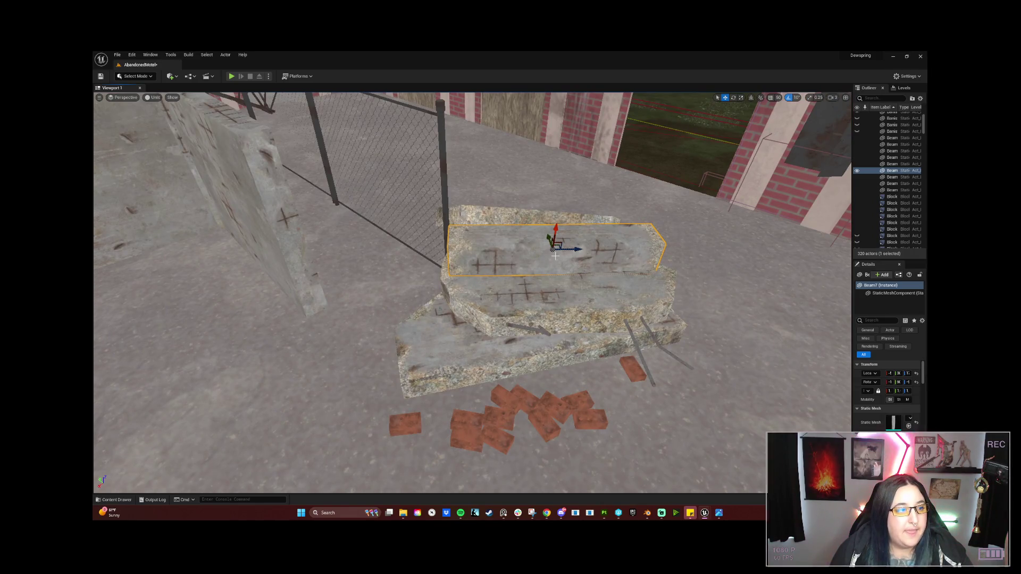
mouse_move(537, 255)
left_mouse_down()
mouse_move(510, 255)
mouse_move(462, 223)
left_mouse_up()
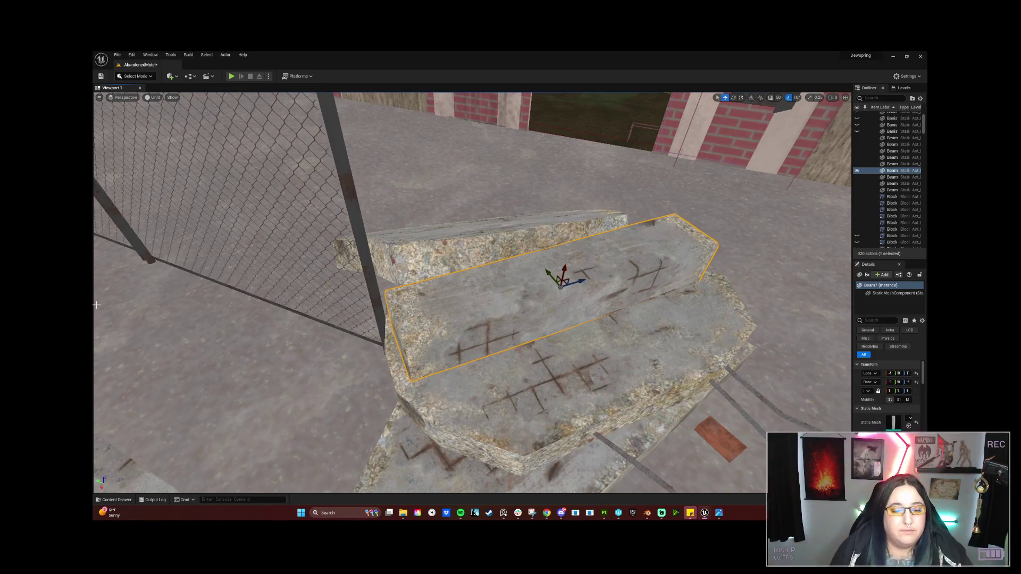
left_click_drag(550, 273, 529, 247)
key("e")
mouse_move(493, 183)
left_mouse_down()
mouse_move(524, 202)
mouse_move(468, 213)
mouse_move(450, 242)
mouse_move(420, 242)
mouse_move(387, 216)
left_mouse_up()
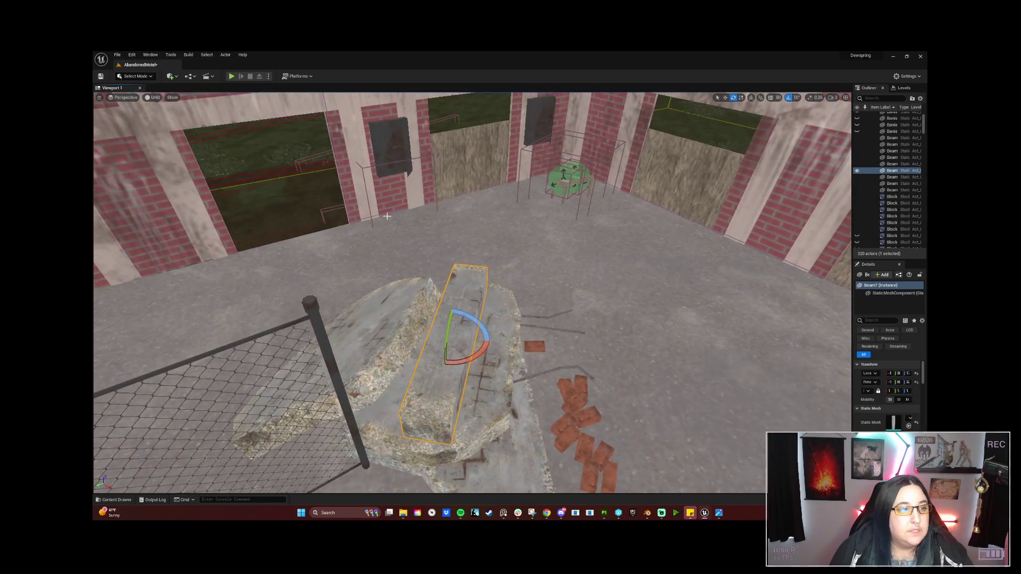
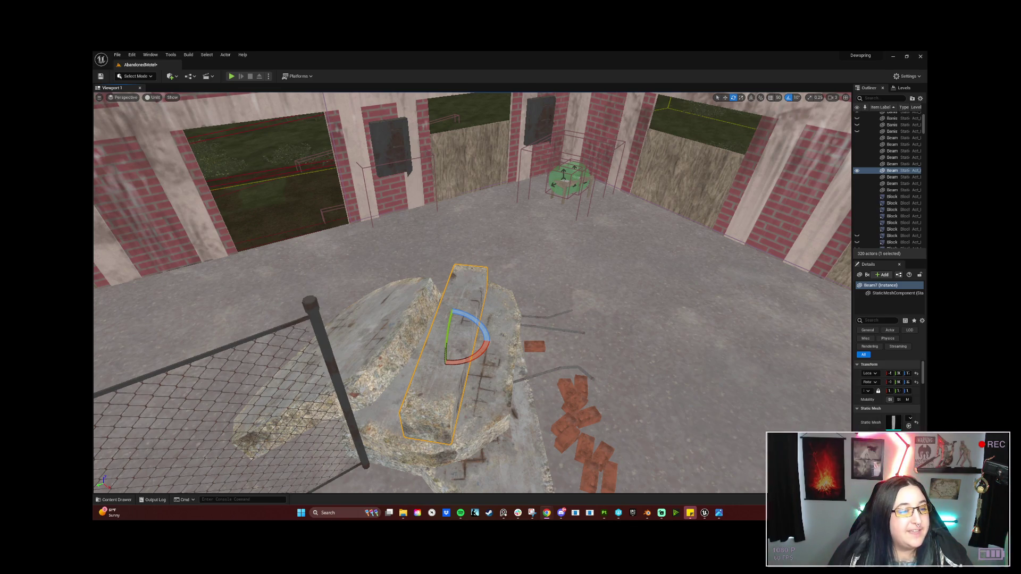
Tilt the concrete beam about 10 degrees so it leans naturally on the rubble pile
mouse_move(564, 338)
left_mouse_down()
mouse_move(404, 311)
mouse_move(500, 409)
left_mouse_up()
mouse_move(546, 271)
left_mouse_down()
mouse_move(531, 298)
mouse_move(546, 271)
left_mouse_up()
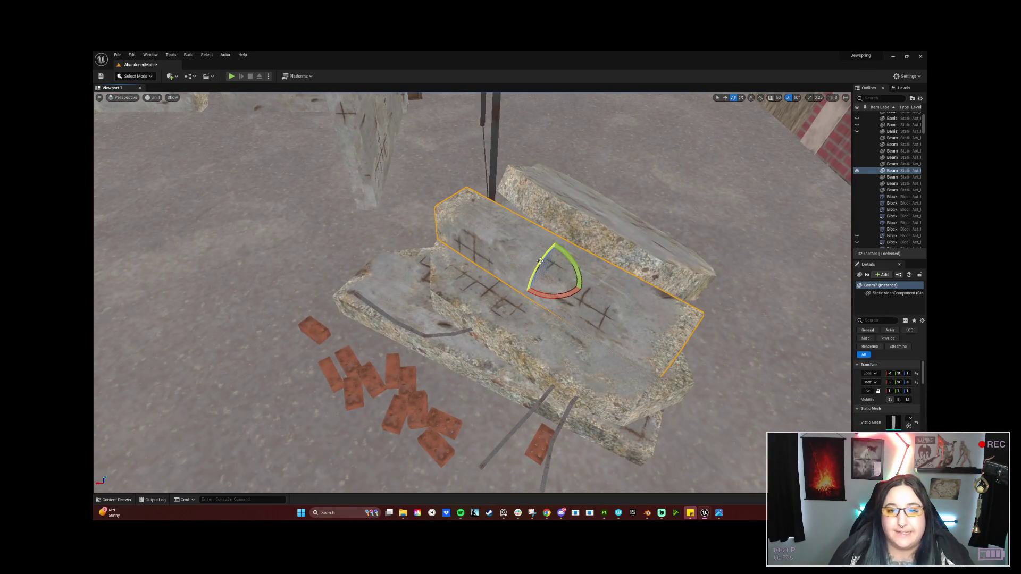
left_click_drag(540, 260, 571, 248)
mouse_move(521, 287)
left_mouse_down()
mouse_move(515, 308)
mouse_move(522, 287)
left_mouse_up()
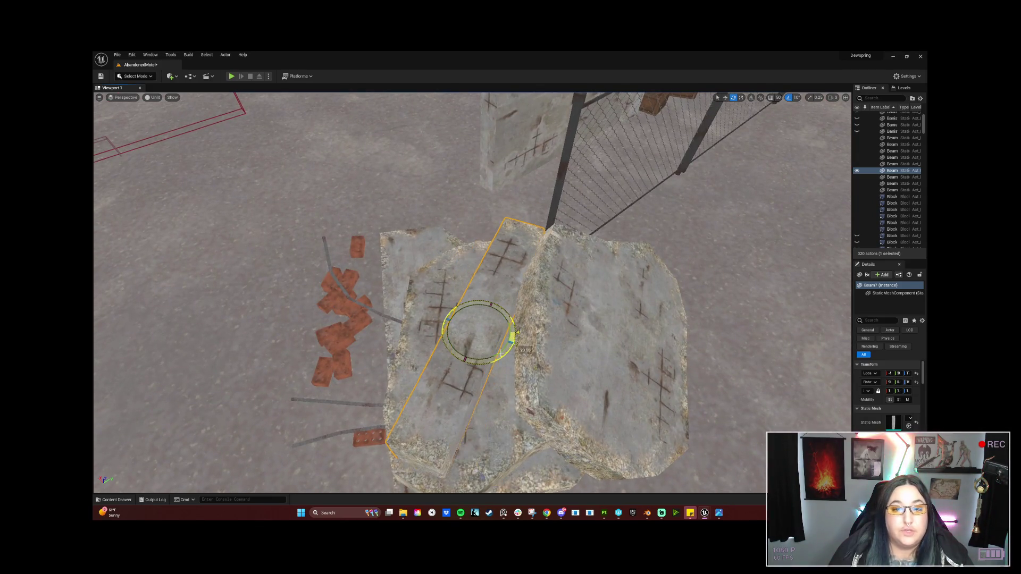
key("w")
mouse_move(486, 323)
left_mouse_down()
mouse_move(479, 297)
mouse_move(505, 300)
mouse_move(380, 306)
mouse_move(409, 302)
mouse_move(396, 294)
mouse_move(403, 282)
mouse_move(404, 329)
left_mouse_up()
key("s")
key("e")
key("w")
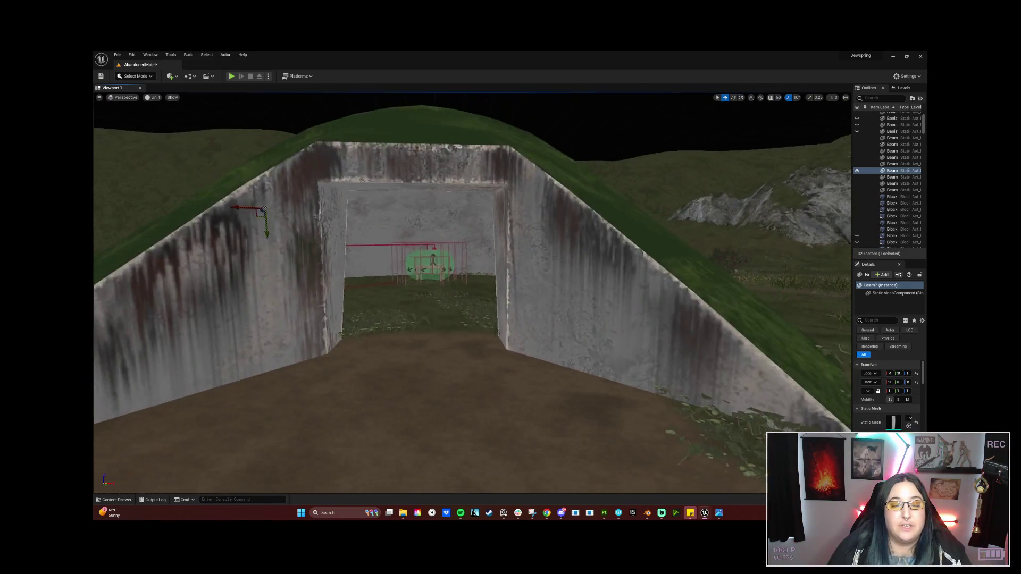
key("s")
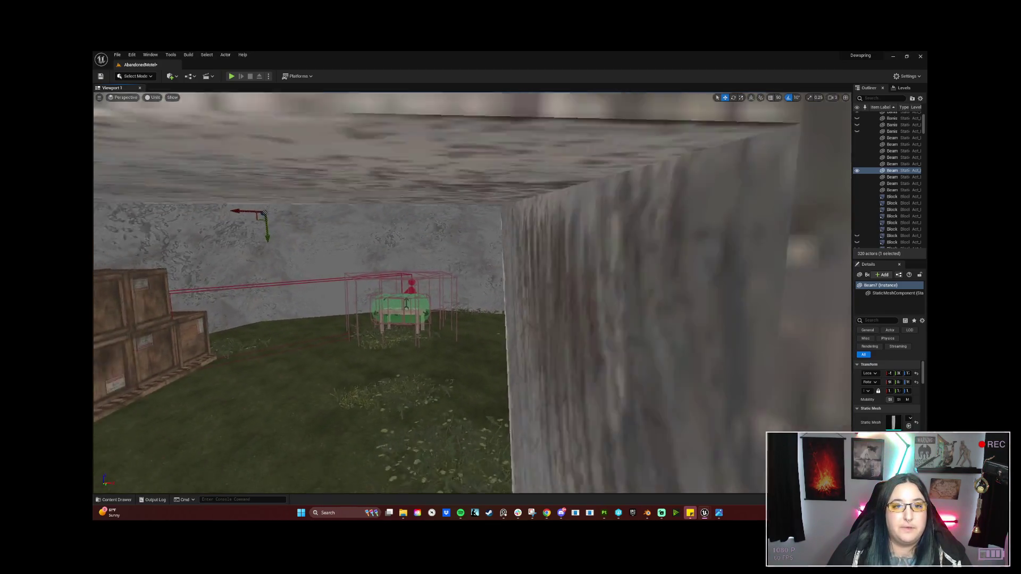
key("w")
key("e")
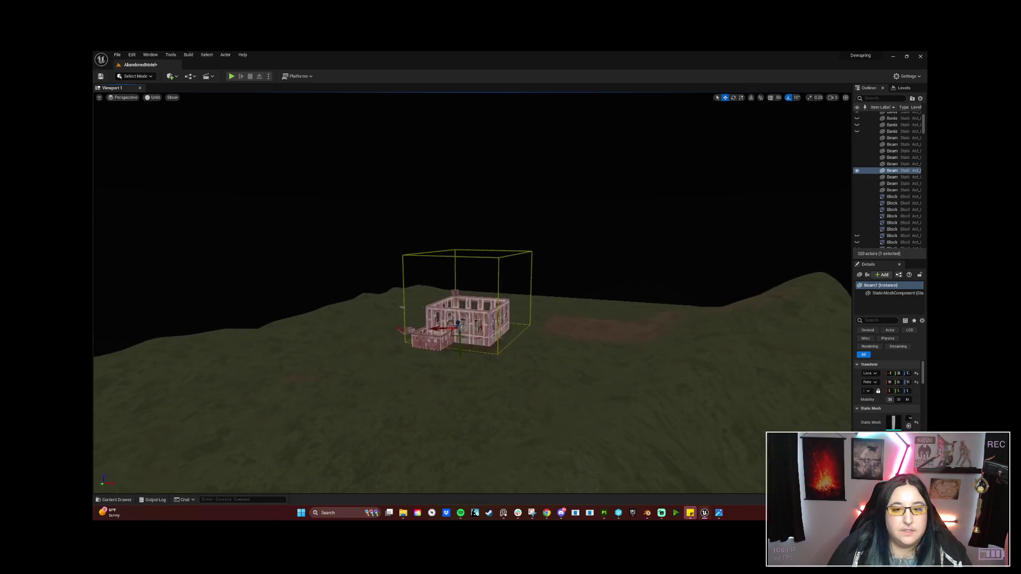
key("w")
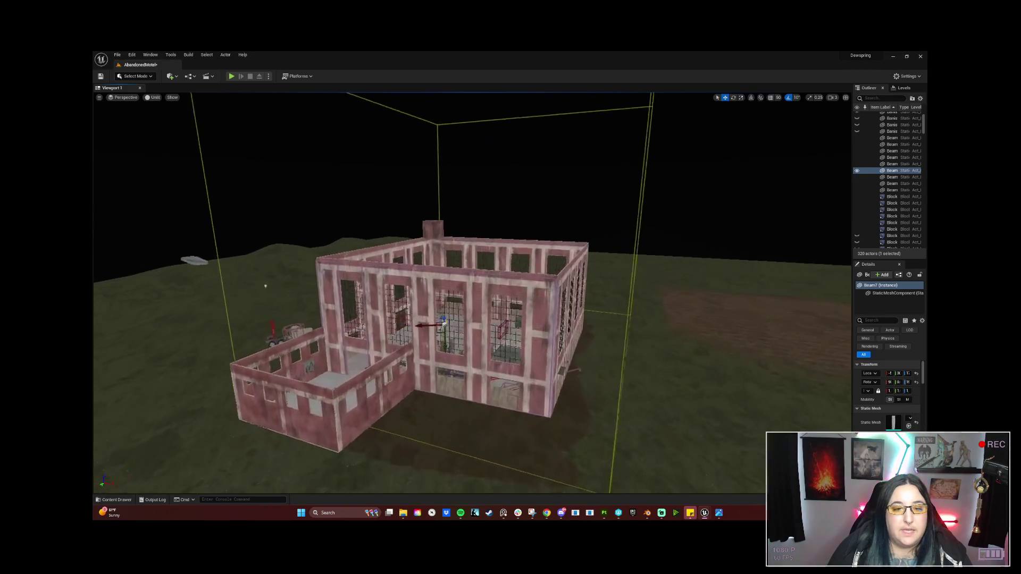
key("q")
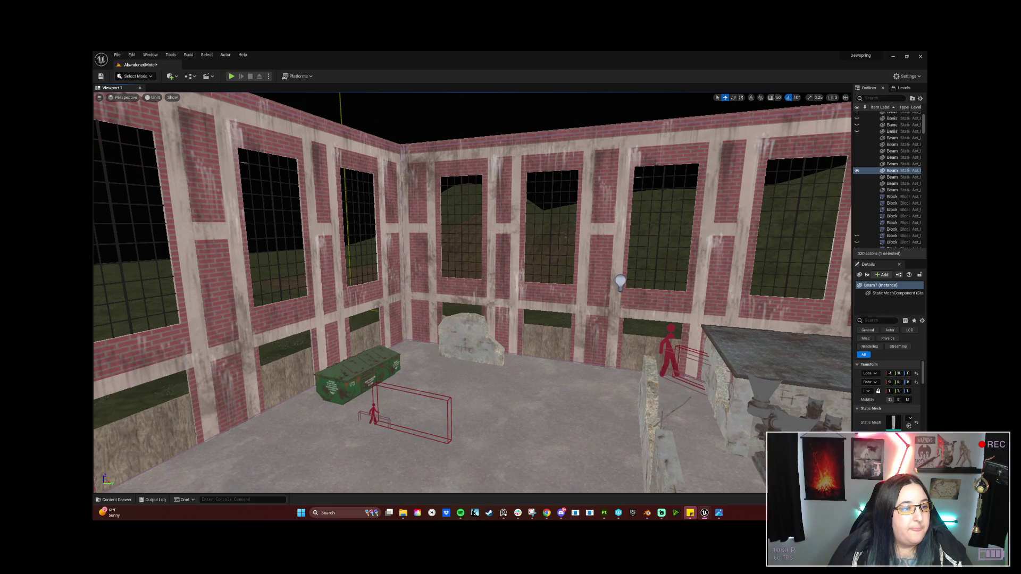
mouse_move(452, 375)
left_mouse_down()
mouse_move(532, 372)
mouse_move(553, 383)
mouse_move(531, 436)
mouse_move(456, 375)
left_mouse_up()
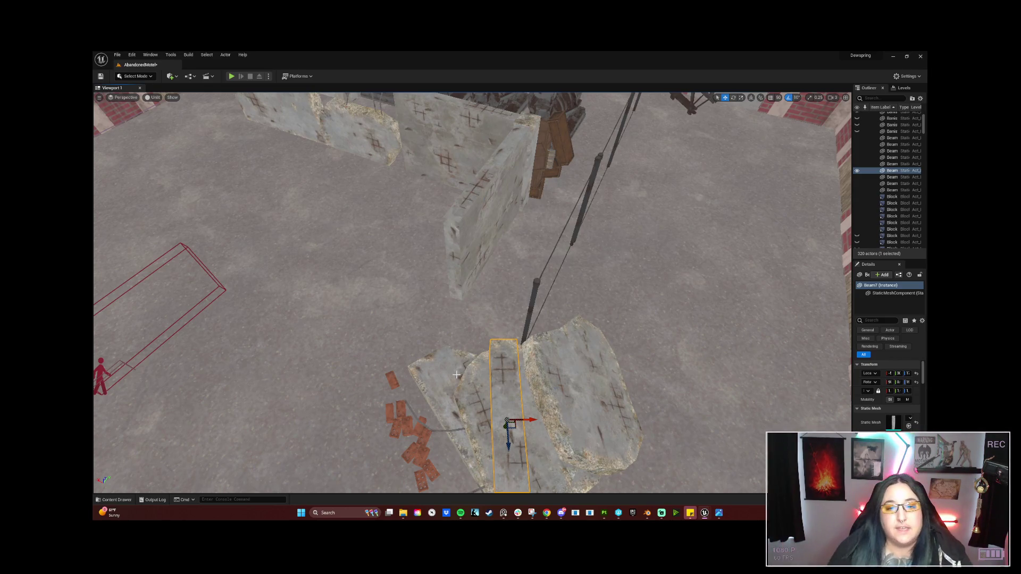
Rotate the beam back -10 degrees and shift it sideways along Y on the rubble
mouse_move(534, 387)
left_mouse_down()
mouse_move(519, 392)
mouse_move(528, 371)
left_mouse_up()
key("e")
scroll(510, 292, "down", 10)
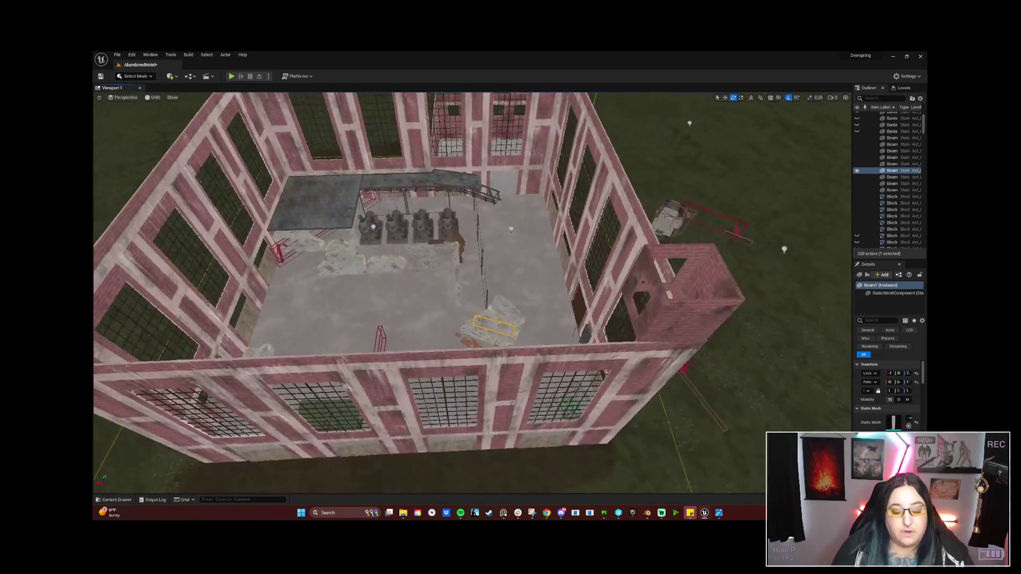
scroll(510, 293, "up", 10)
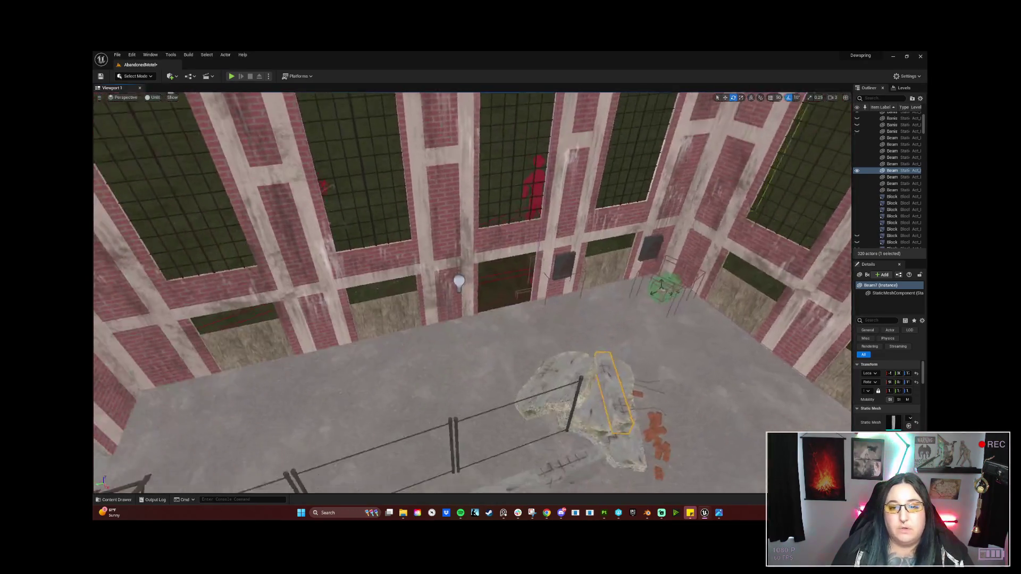
scroll(472, 293, "down", 5)
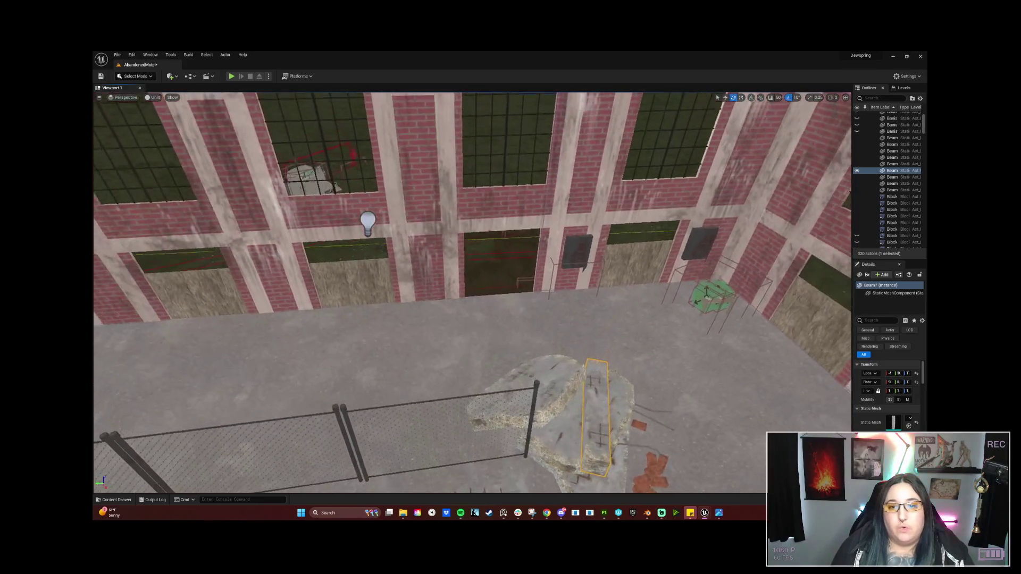
scroll(472, 292, "up", 5)
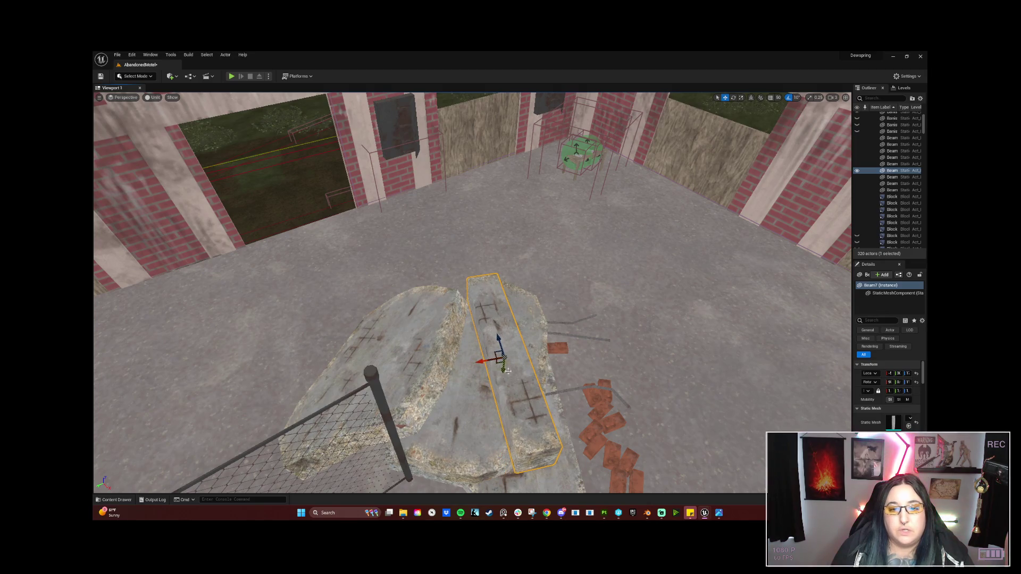
mouse_move(498, 340)
left_mouse_down()
mouse_move(494, 321)
mouse_move(532, 340)
mouse_move(675, 366)
mouse_move(520, 355)
mouse_move(574, 364)
left_mouse_up()
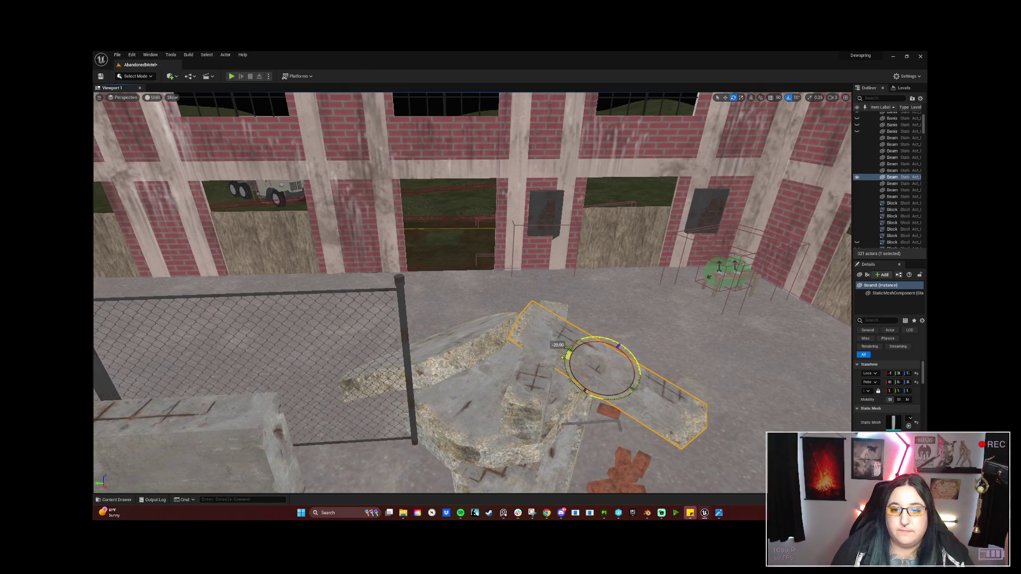
Slide Beam8 across the slab along X and frame the Concrete_Wall_7 slab
mouse_move(613, 345)
left_mouse_down()
mouse_move(609, 372)
mouse_move(609, 343)
mouse_move(647, 352)
left_mouse_up()
mouse_move(587, 363)
left_mouse_down()
mouse_move(664, 367)
mouse_move(596, 335)
left_mouse_up()
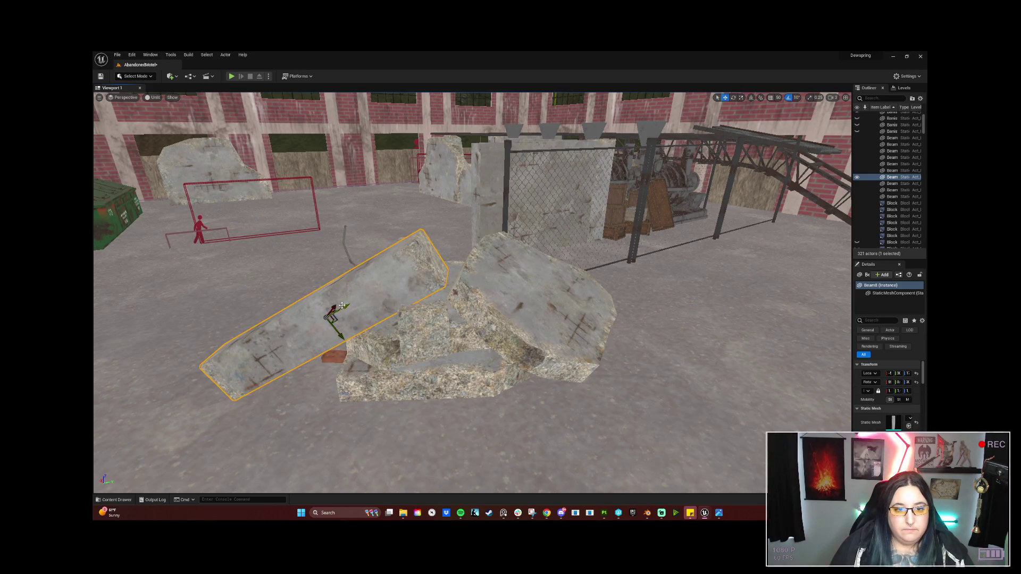
left_click_drag(595, 335, 478, 340)
left_click(298, 372)
key("f")
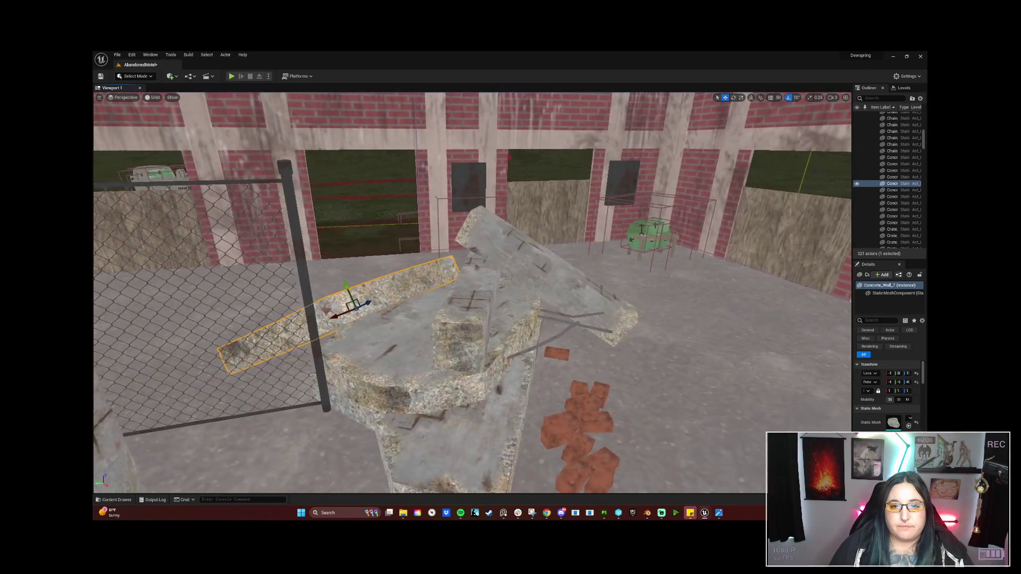
Duplicate the curved concrete base and rebar pieces and raise the copy on top of the pile
left_click(458, 316, "ctrl")
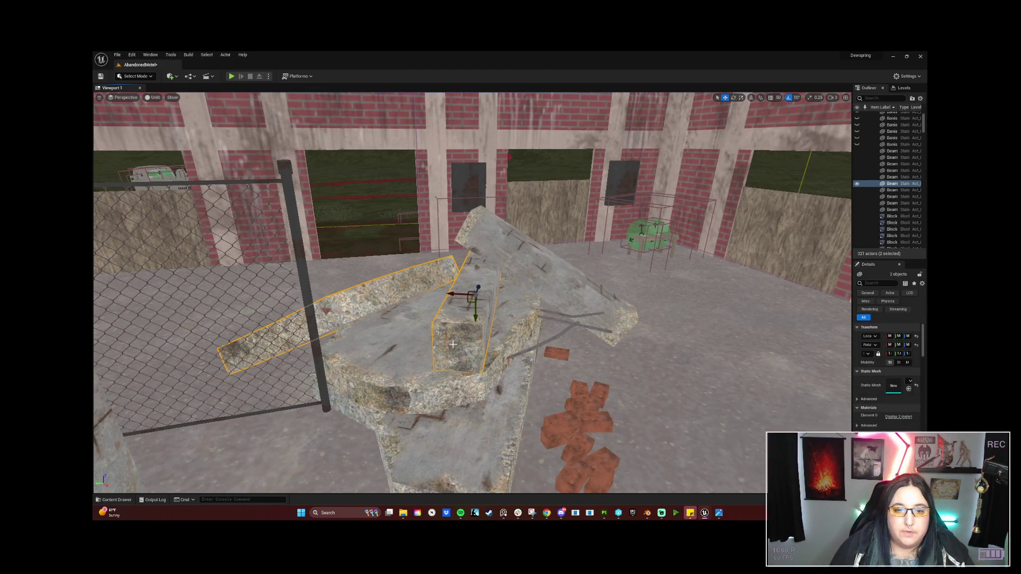
left_click(421, 340)
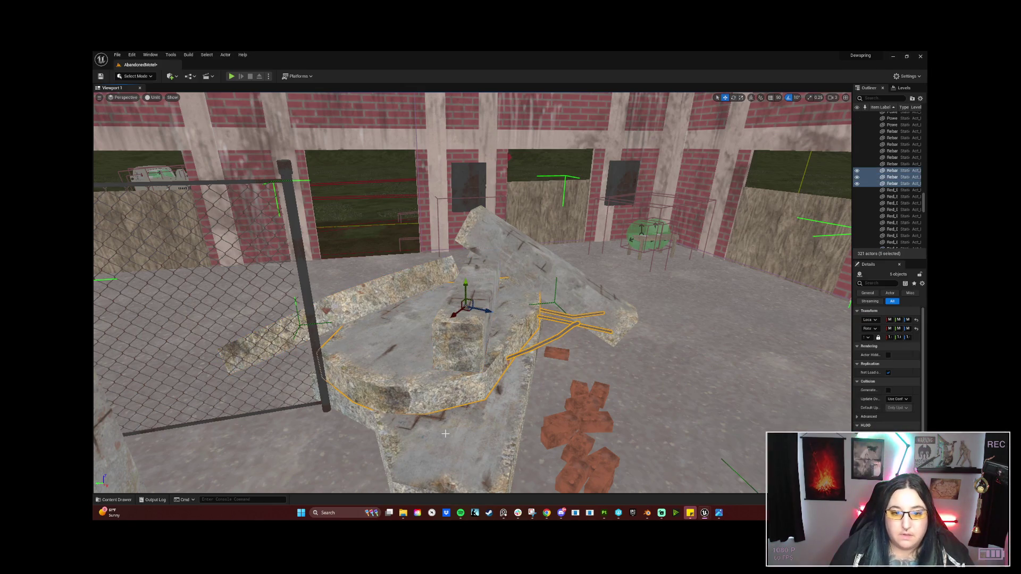
key("f")
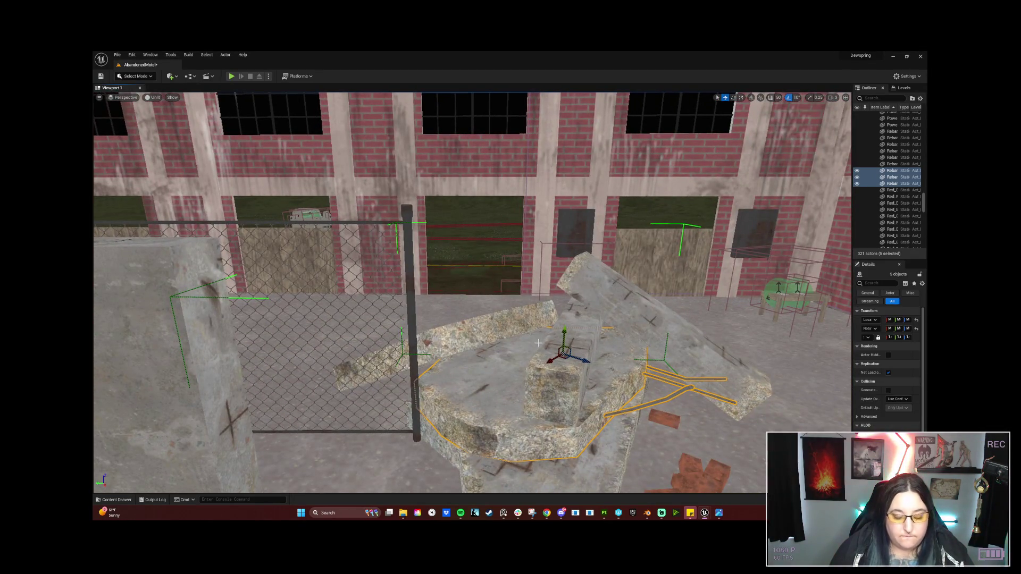
mouse_move(563, 331)
left_mouse_down("alt")
mouse_move(558, 309)
mouse_move(268, 282)
mouse_move(301, 162)
left_mouse_up("alt")
mouse_move(479, 266)
left_mouse_down()
mouse_move(601, 268)
mouse_move(566, 320)
left_mouse_up()
mouse_move(524, 277)
left_mouse_down()
mouse_move(521, 199)
mouse_move(519, 260)
mouse_move(326, 96)
mouse_move(480, 302)
mouse_move(480, 264)
left_mouse_up()
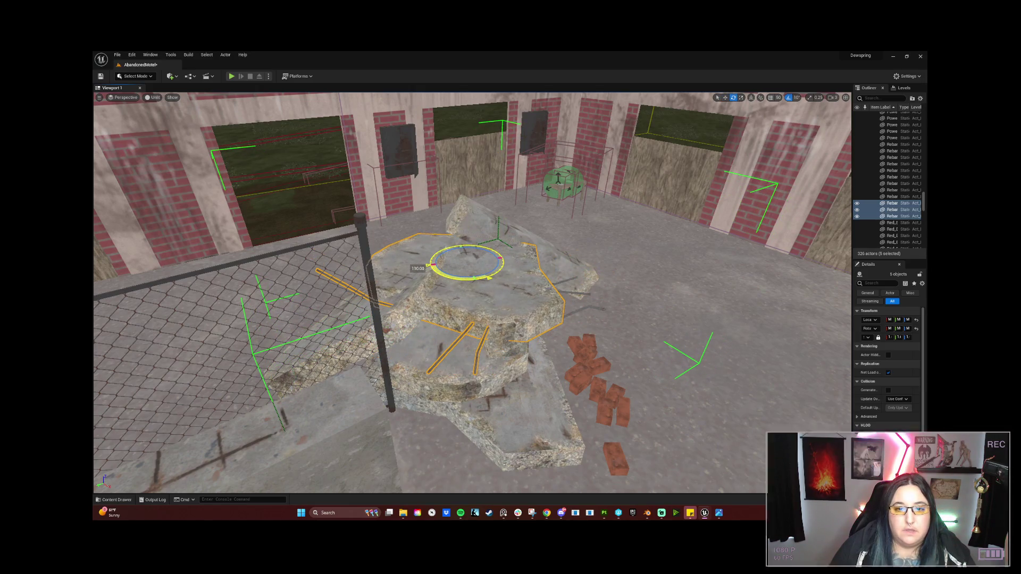
left_click_drag(546, 281, 430, 266)
left_click_drag(247, 284, 246, 284)
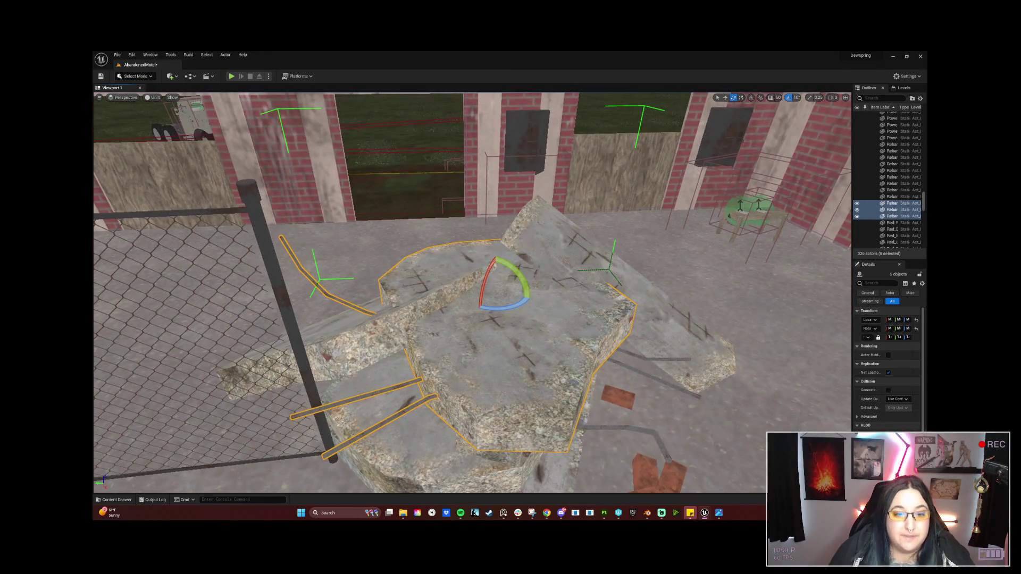
Move Beam8 to the centre of the rubble, then down and to the right
left_click(287, 367)
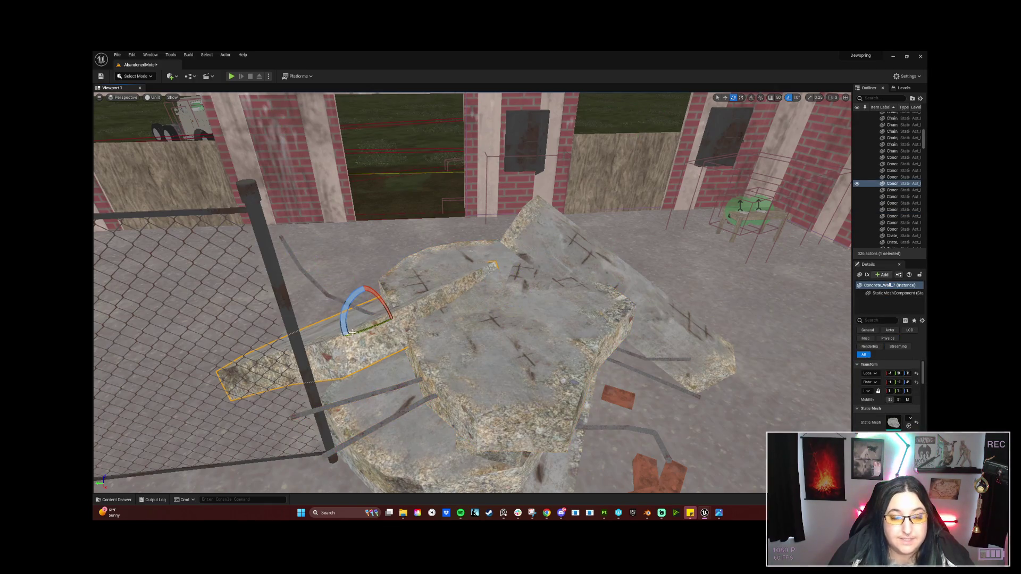
left_click_drag(419, 325, 478, 306)
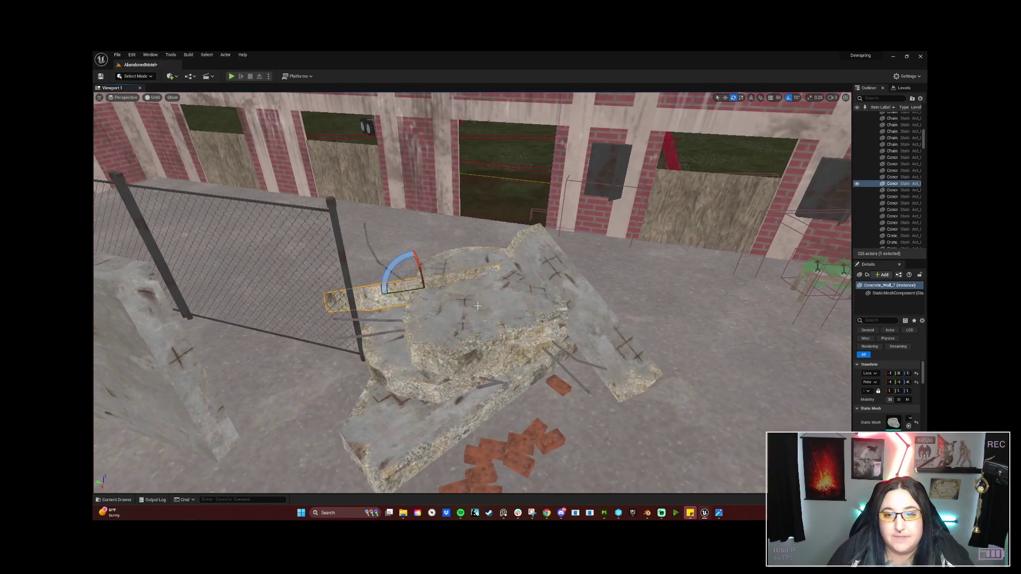
left_click(574, 313)
key("w")
mouse_move(563, 314)
left_mouse_down()
mouse_move(471, 345)
mouse_move(494, 348)
mouse_move(475, 346)
mouse_move(481, 366)
mouse_move(467, 350)
left_mouse_up()
key("e")
key("w")
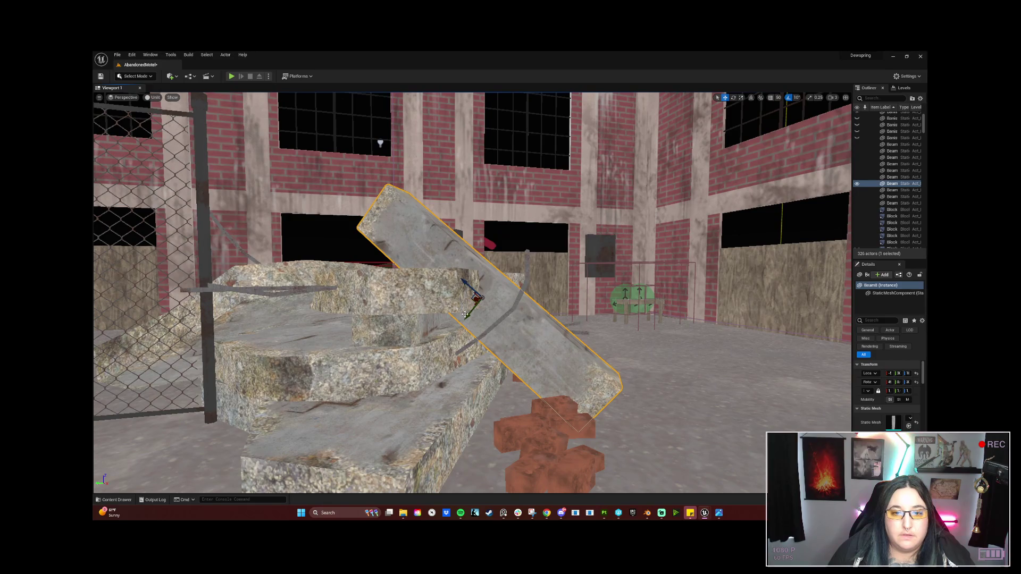
left_click_drag(465, 315, 515, 287)
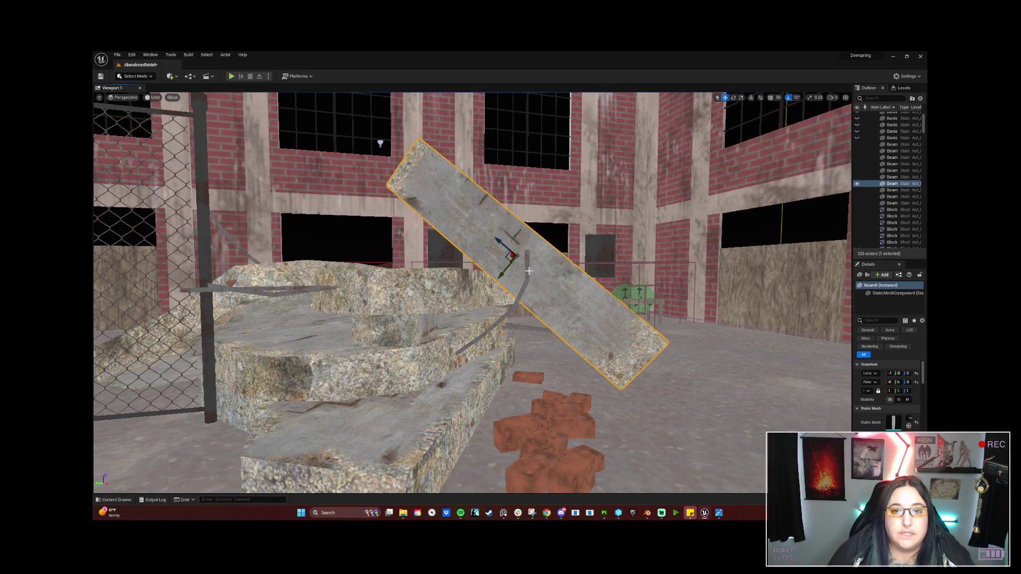
mouse_move(495, 240)
left_mouse_down()
mouse_move(519, 294)
mouse_move(549, 295)
left_mouse_up()
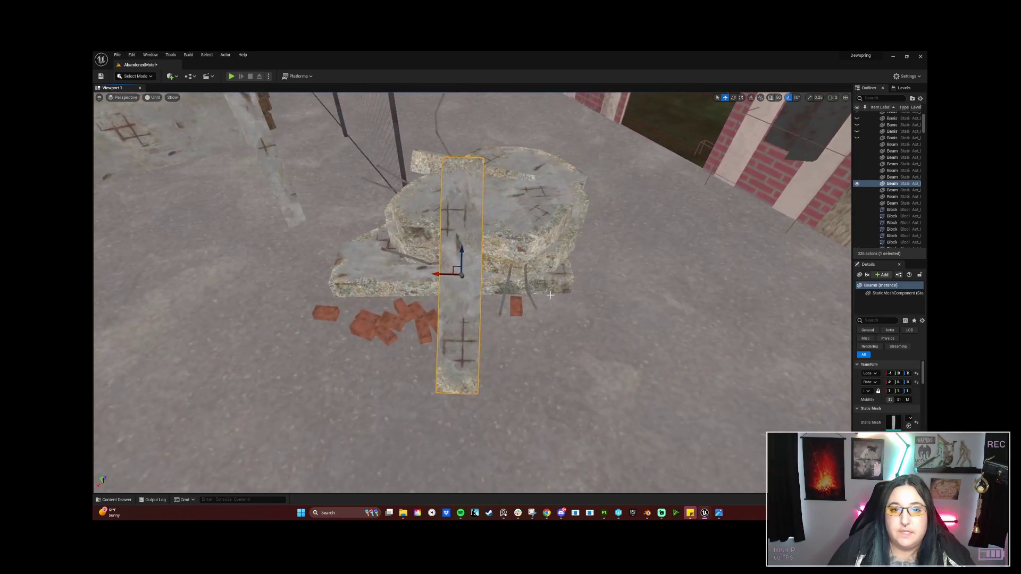
Rotate Beam8 90 degrees so it lies flat beside the pile
key("e")
mouse_move(478, 302)
left_mouse_down()
mouse_move(488, 279)
mouse_move(462, 279)
mouse_move(460, 308)
mouse_move(489, 344)
mouse_move(433, 208)
left_mouse_up()
key("w")
Rotate the beam beside the pile level, turn it toward the slabs and slide it along X
left_click(490, 345)
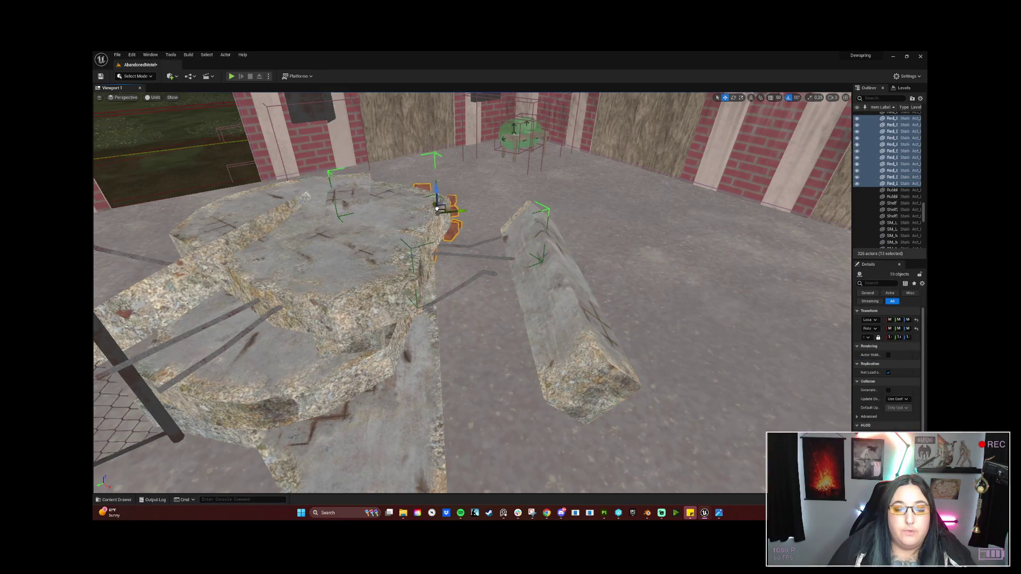
left_click(553, 307)
key("e")
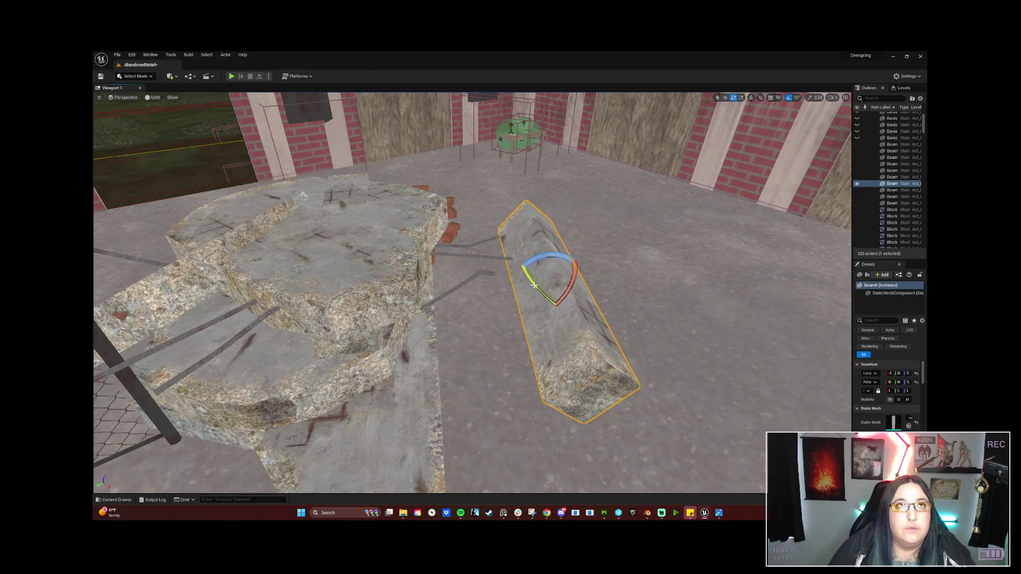
scroll(532, 276, "up", 5)
scroll(581, 253, "down", 5)
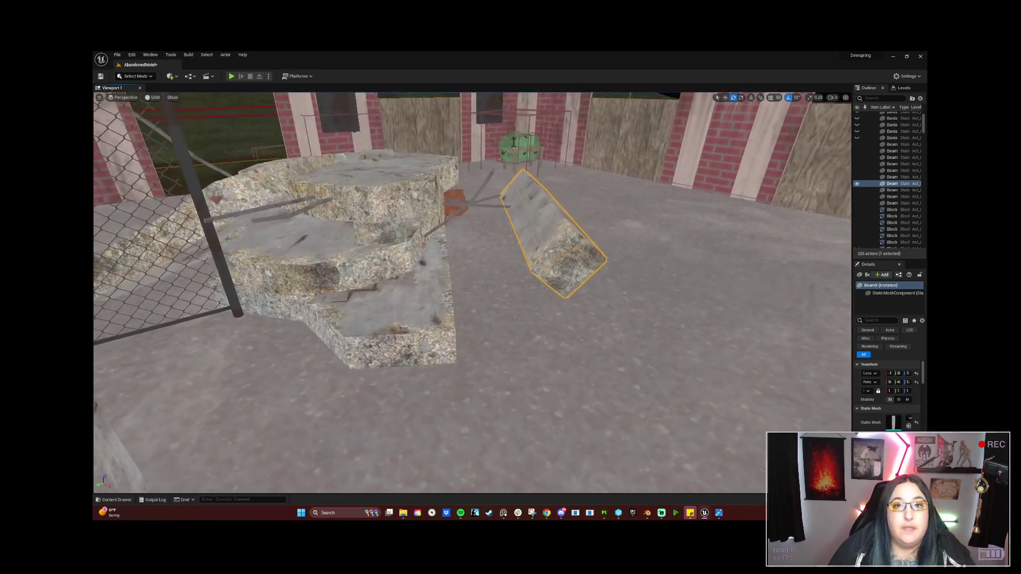
mouse_move(575, 196)
left_mouse_down()
mouse_move(466, 255)
mouse_move(491, 263)
mouse_move(493, 277)
left_mouse_up()
key("w")
key("e")
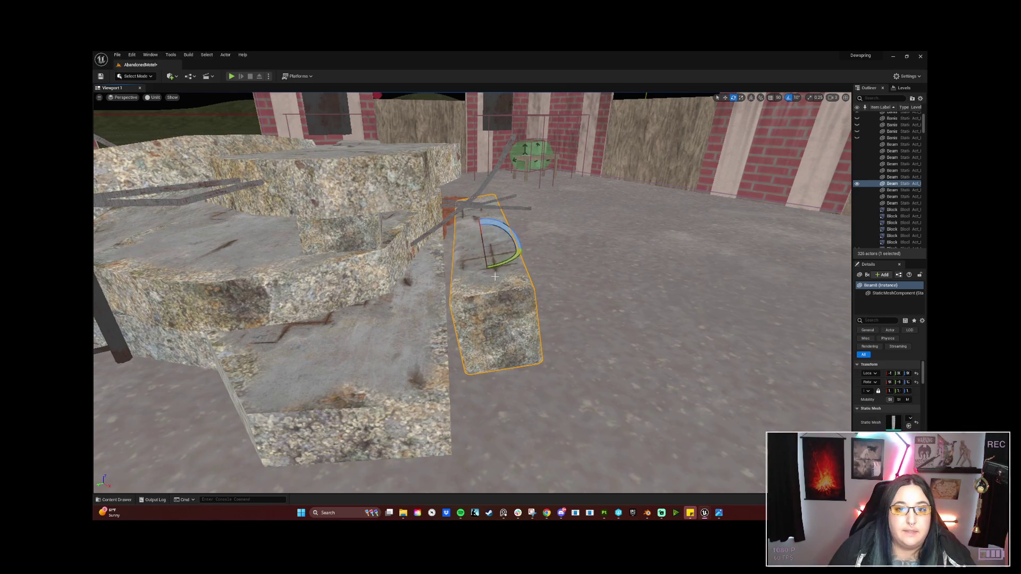
mouse_move(505, 234)
left_mouse_down()
mouse_move(517, 246)
mouse_move(386, 251)
left_mouse_up()
key("w")
mouse_move(353, 262)
left_mouse_down()
mouse_move(375, 270)
mouse_move(340, 256)
mouse_move(404, 250)
mouse_move(382, 319)
mouse_move(425, 298)
mouse_move(408, 335)
left_mouse_up()
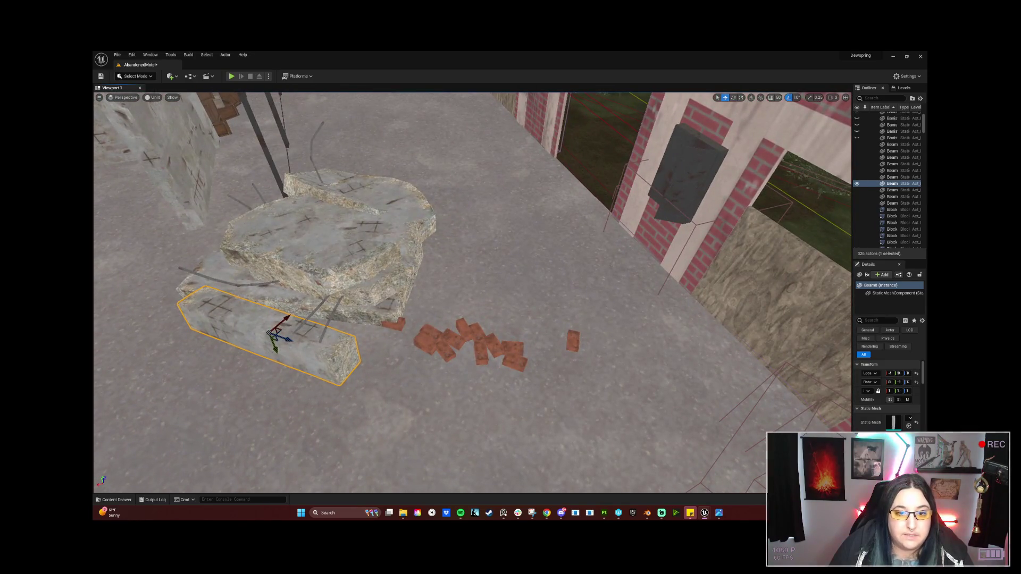
Move the red brick cluster along the floor to a new spot
left_click(436, 323)
mouse_move(478, 365)
left_mouse_down()
mouse_move(497, 396)
mouse_move(486, 399)
mouse_move(452, 356)
mouse_move(563, 270)
mouse_move(499, 223)
left_mouse_up()
key("e")
key("w")
Delete Beam7 from the rubble pile
left_click(487, 210)
mouse_move(465, 264)
left_mouse_down()
mouse_move(450, 218)
mouse_move(509, 196)
left_mouse_up()
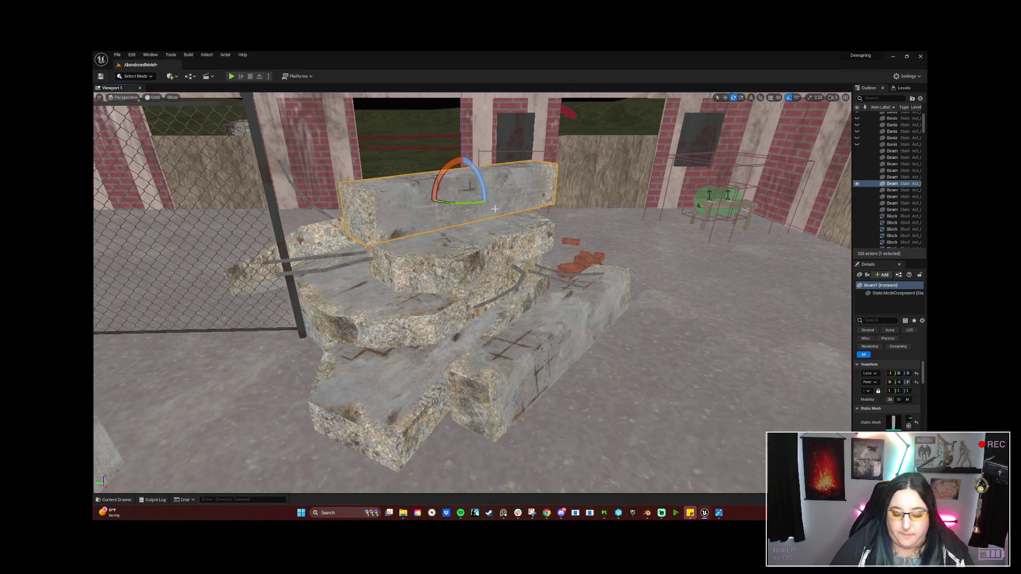
key("Delete")
Select the Concrete_Wall_7 slab and begin turning it about 20 degrees
mouse_move(494, 209)
left_mouse_down()
mouse_move(444, 216)
mouse_move(444, 234)
mouse_move(384, 200)
left_mouse_up()
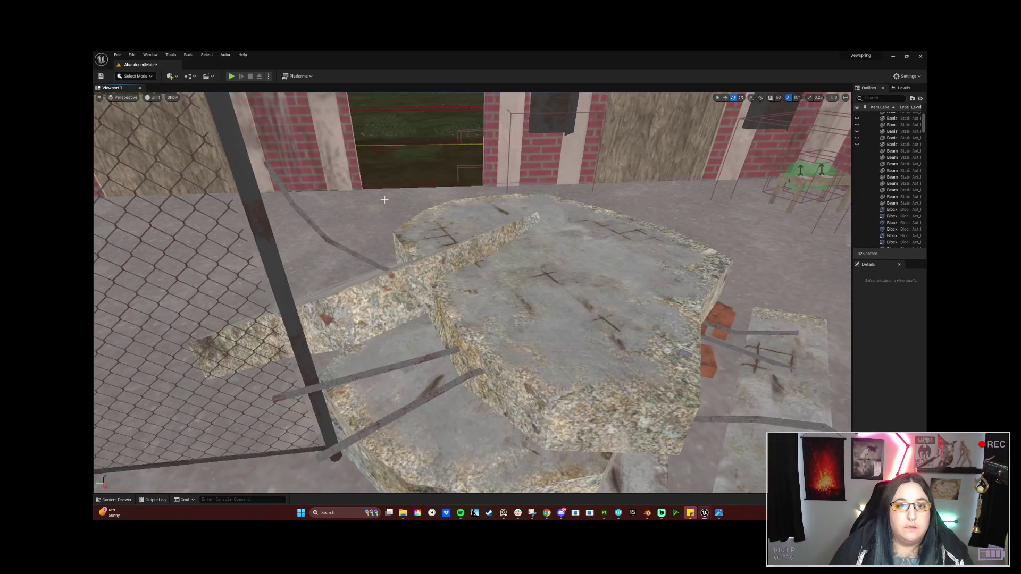
left_click(399, 280)
key("f")
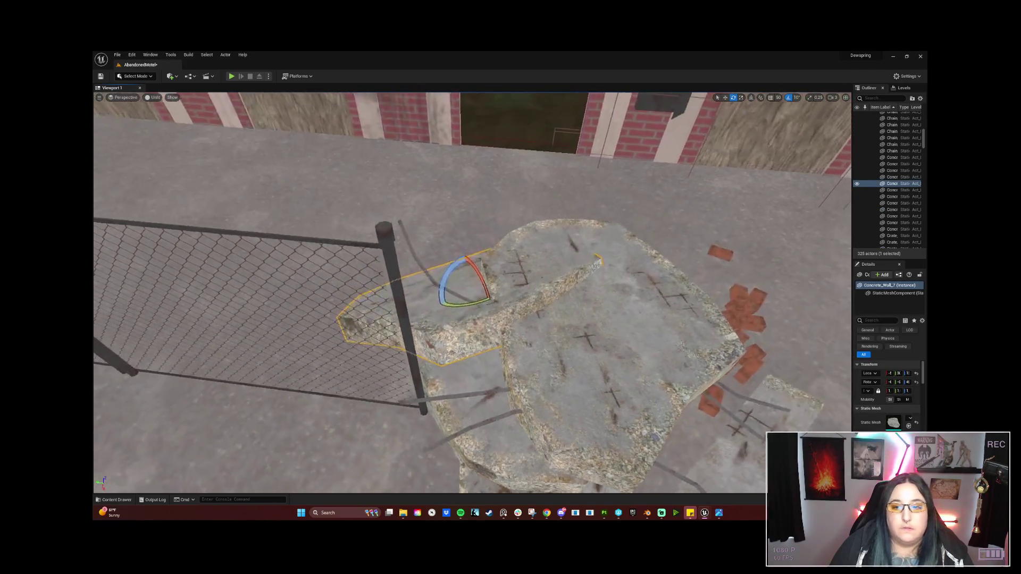
left_click_drag(413, 269, 398, 265)
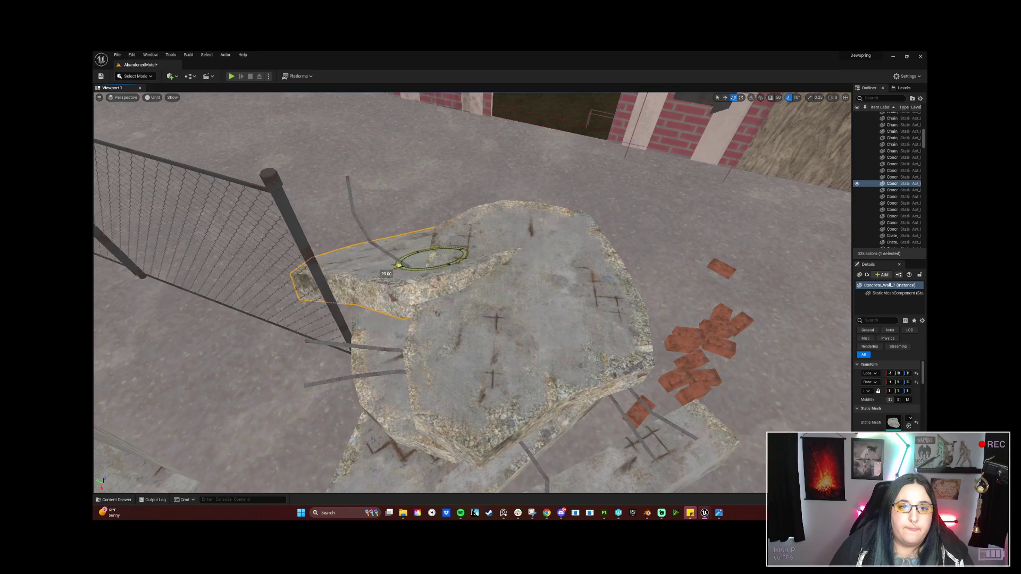
Rotate Concrete_Wall_7 back 20 degrees and move it to the pile's edge by the fence
key("e")
mouse_move(416, 229)
left_mouse_down()
mouse_move(396, 267)
mouse_move(556, 271)
mouse_move(550, 360)
left_mouse_up()
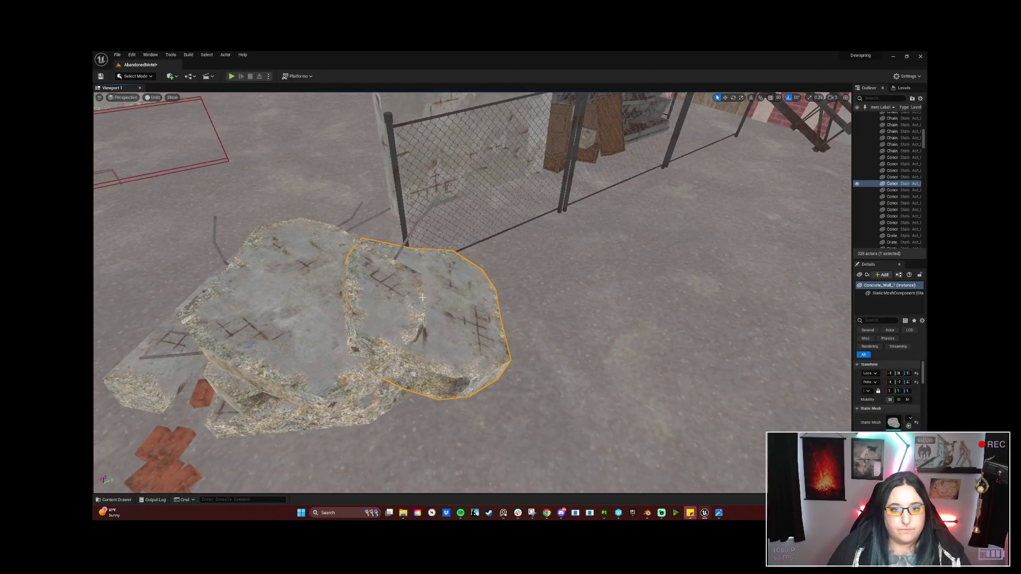
key("w")
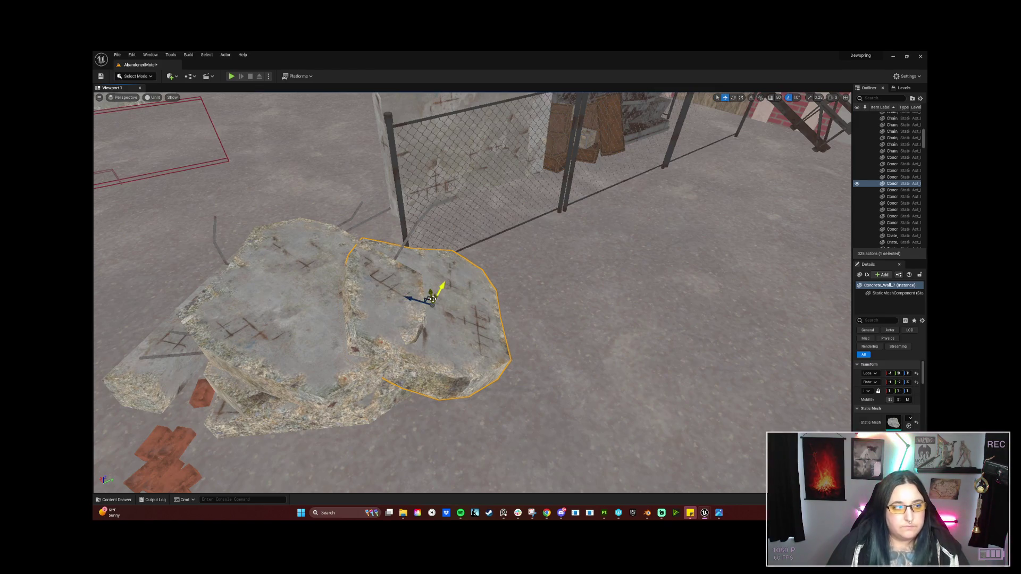
mouse_move(438, 288)
left_mouse_down()
mouse_move(445, 275)
mouse_move(376, 266)
mouse_move(421, 309)
mouse_move(404, 291)
mouse_move(404, 319)
mouse_move(377, 351)
mouse_move(328, 280)
left_mouse_up()
key("w")
left_click(287, 290)
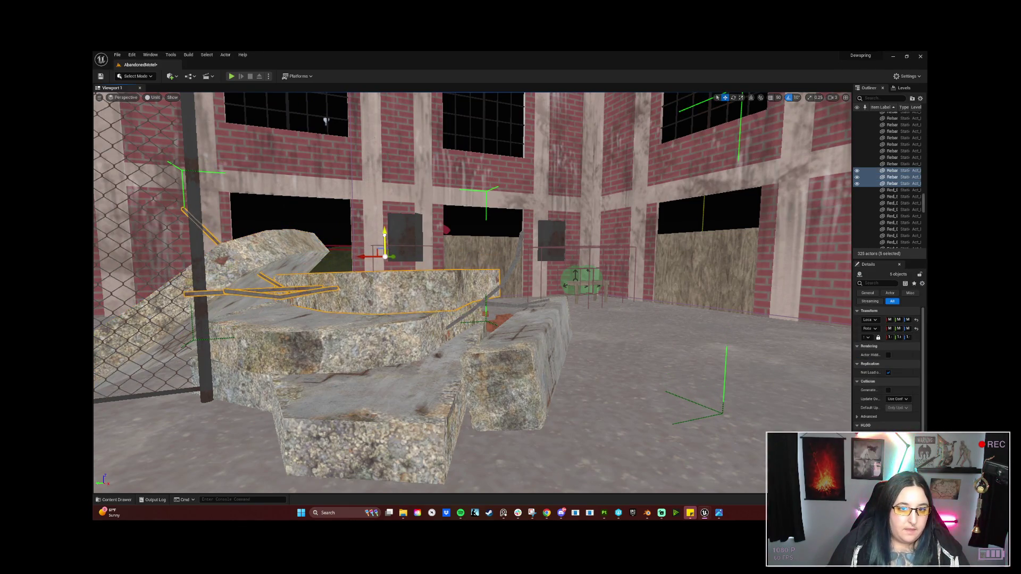
mouse_move(383, 238)
left_mouse_down()
mouse_move(372, 215)
mouse_move(363, 240)
mouse_move(395, 234)
mouse_move(355, 264)
left_mouse_up()
key("e")
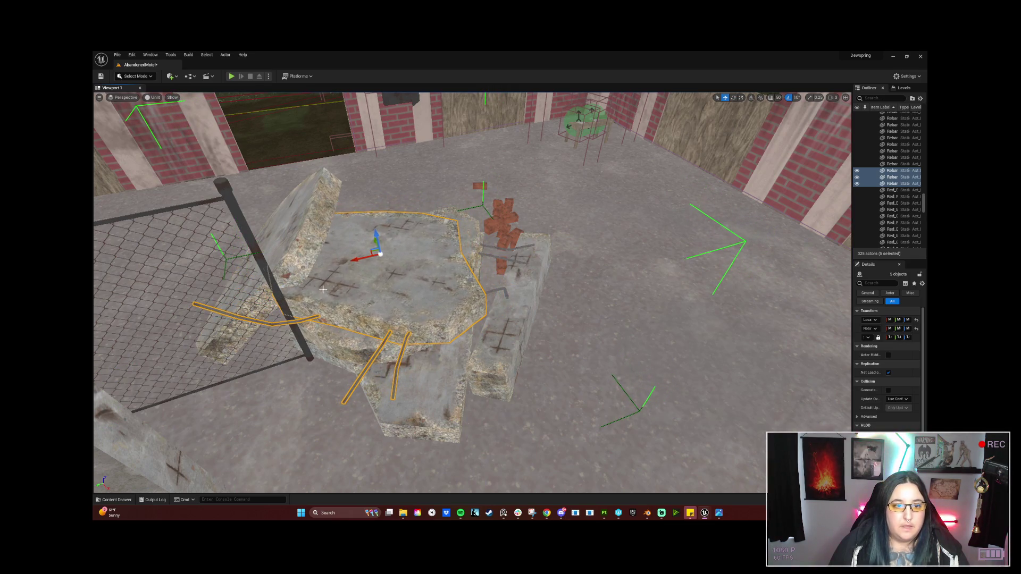
left_click(287, 270)
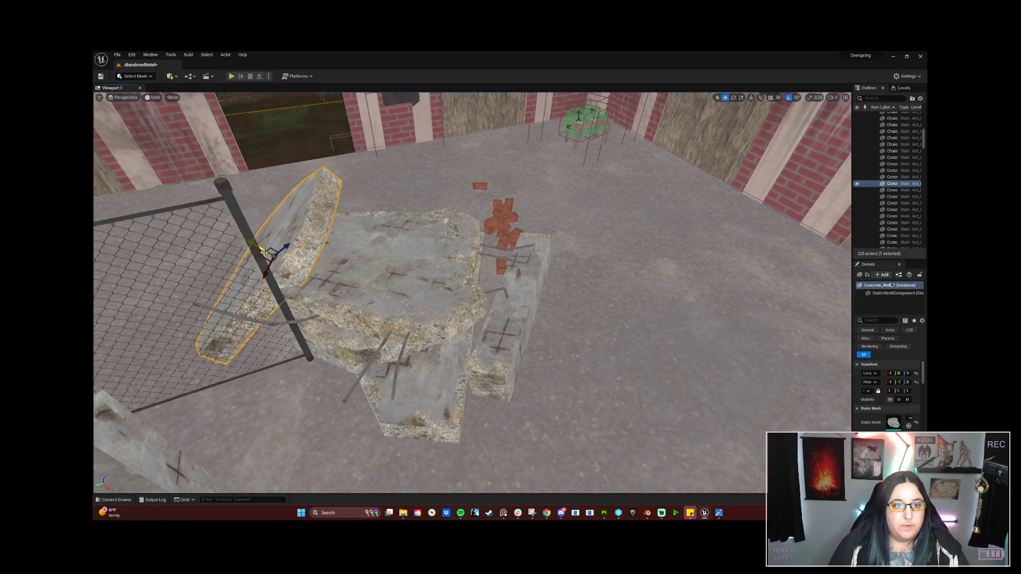
Lay the Concrete_Wall_7 slab flat
left_click_drag(254, 243, 240, 274)
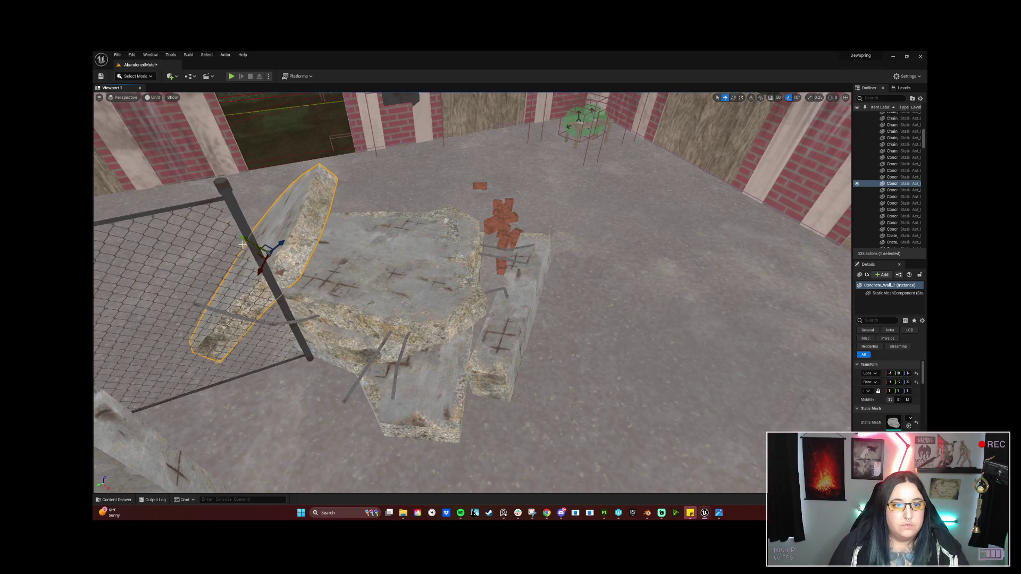
key("f")
left_click_drag(344, 269, 344, 269)
key("e")
left_click_drag(341, 317, 372, 309)
Shift the large slab and its rebar slightly down-left
left_click(371, 309)
key("w")
left_click_drag(471, 327, 468, 330)
Slide the concrete wall slab along Y so it rests against the chain-link fence
left_click(413, 279)
key("e")
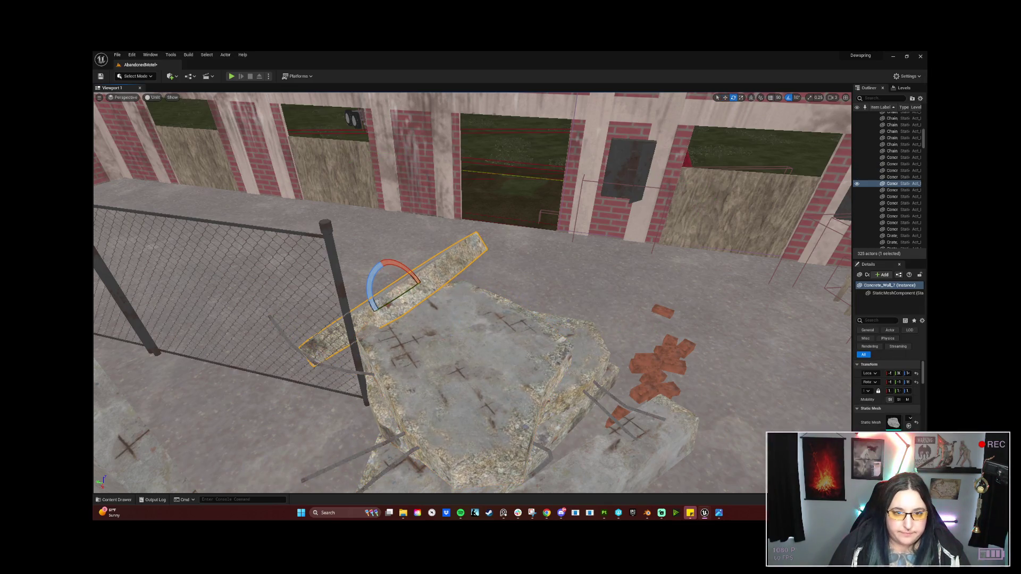
key("w")
mouse_move(392, 274)
left_mouse_down()
mouse_move(386, 304)
mouse_move(390, 274)
mouse_move(376, 274)
mouse_move(447, 258)
mouse_move(376, 306)
left_mouse_up()
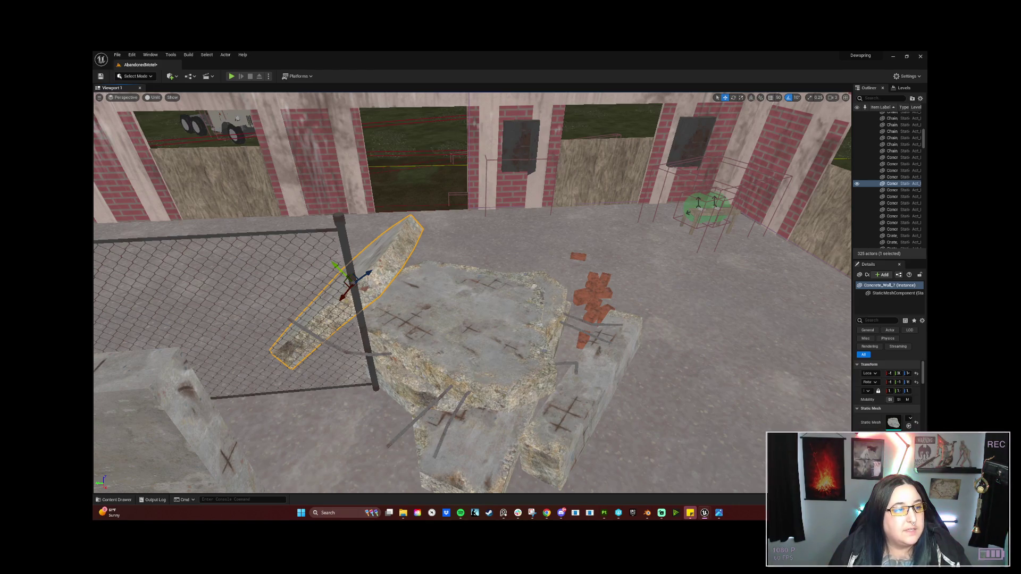
mouse_move(450, 365)
left_mouse_down()
mouse_move(547, 367)
mouse_move(464, 396)
left_mouse_up()
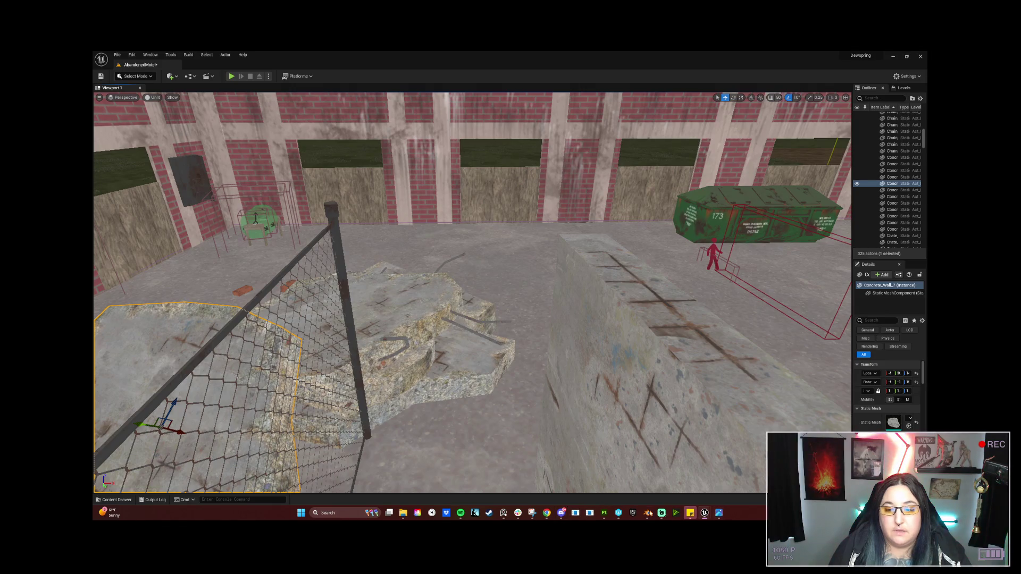
Open the Rebar folder under Power_Plant > Junk in File Explorer, then minimize the window
left_click(403, 512)
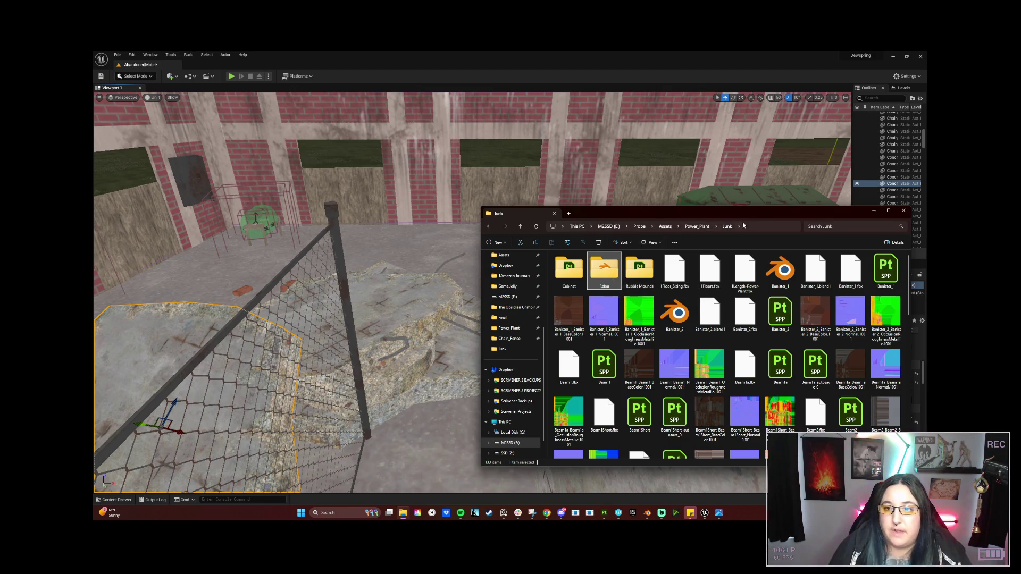
left_click_drag(761, 214, 762, 142)
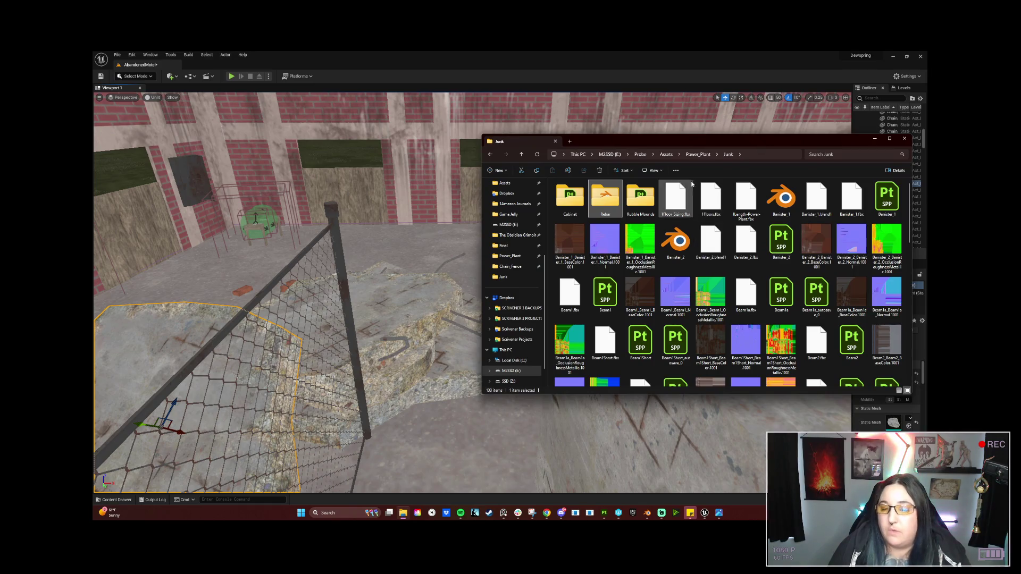
scroll(719, 287, "down", 5)
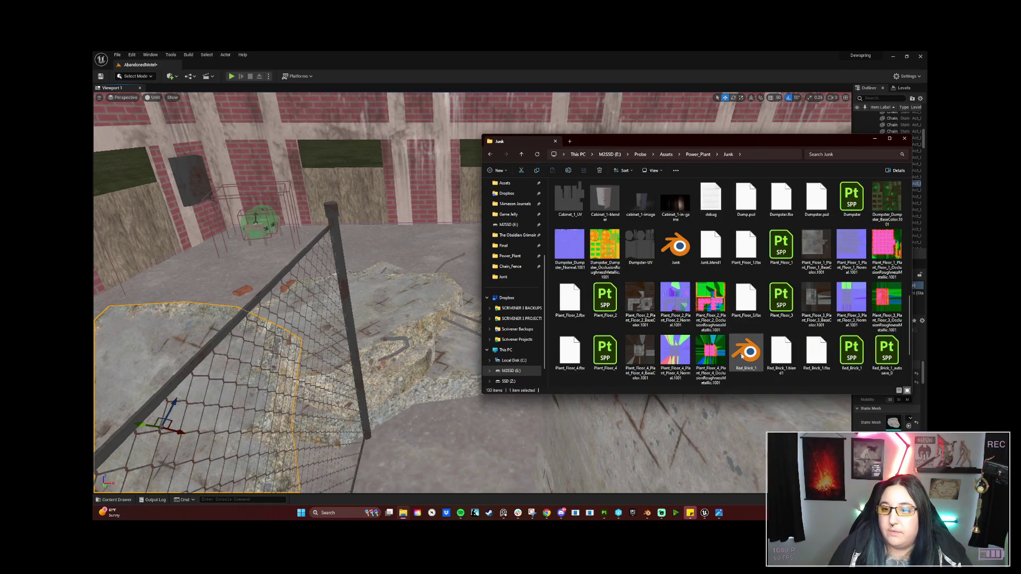
scroll(739, 351, "up", 5)
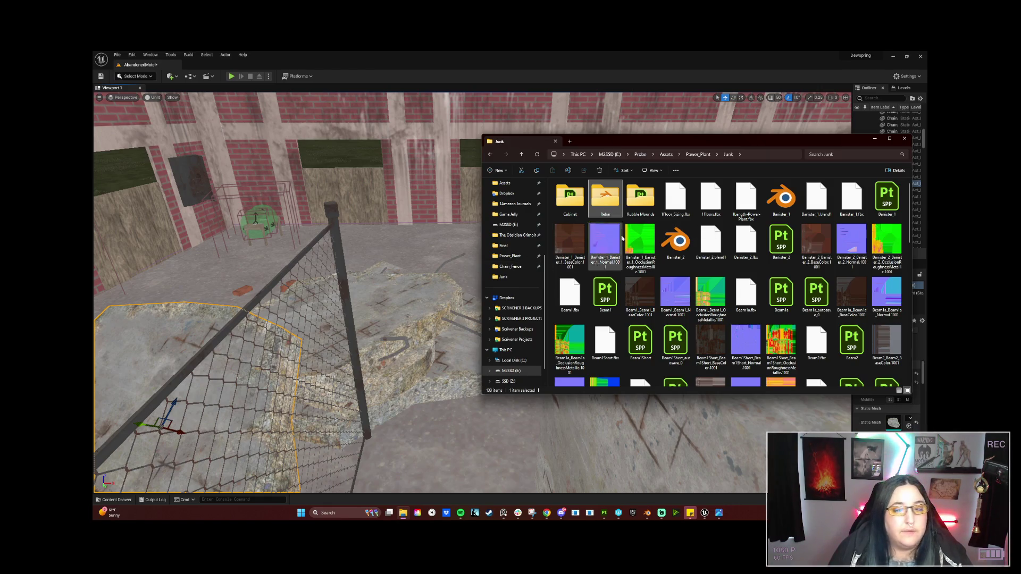
double_click(613, 203)
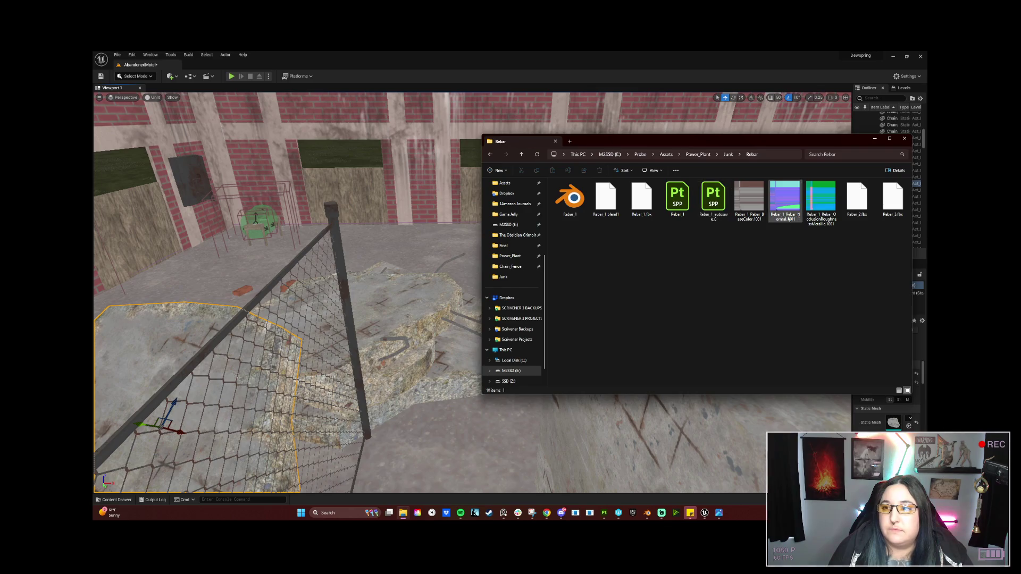
left_click(874, 139)
Drag the Rebar_2 static mesh from the Junk folder onto the rubble slab, then hide the Content Browser
mouse_move(705, 512)
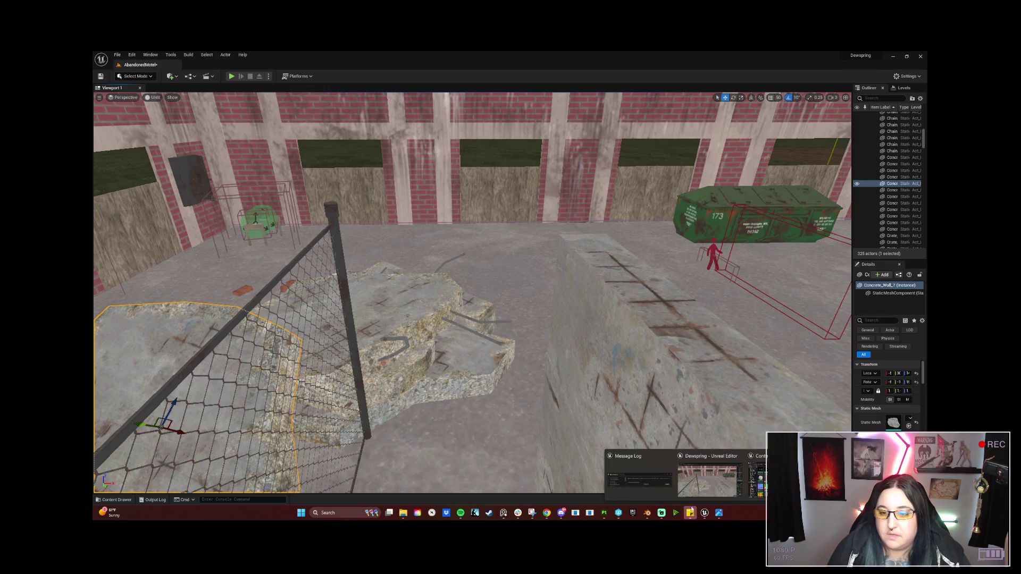
left_click(758, 476)
left_click_drag(394, 130, 745, 164)
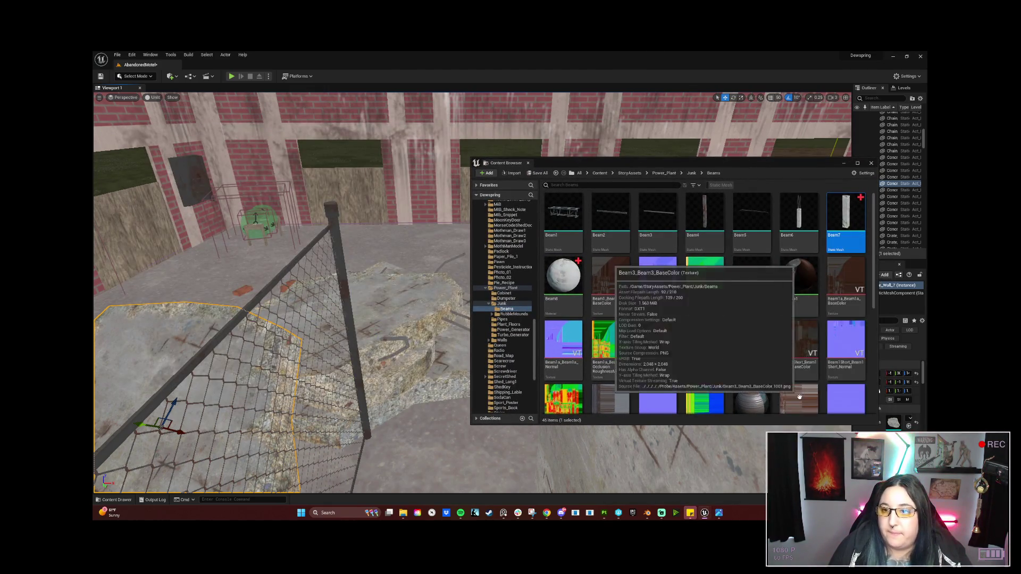
left_click(691, 172)
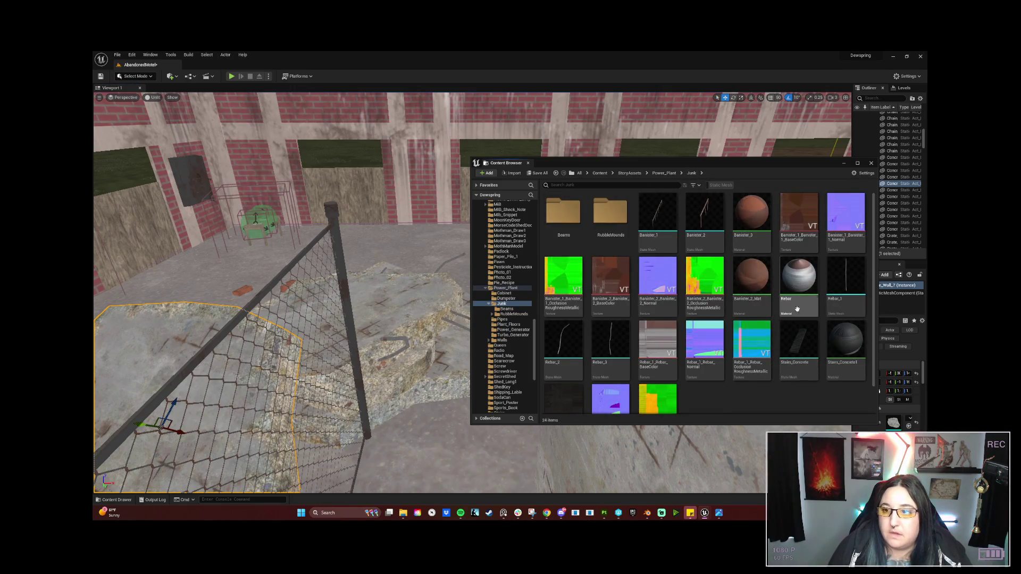
left_click_drag(563, 345, 391, 321)
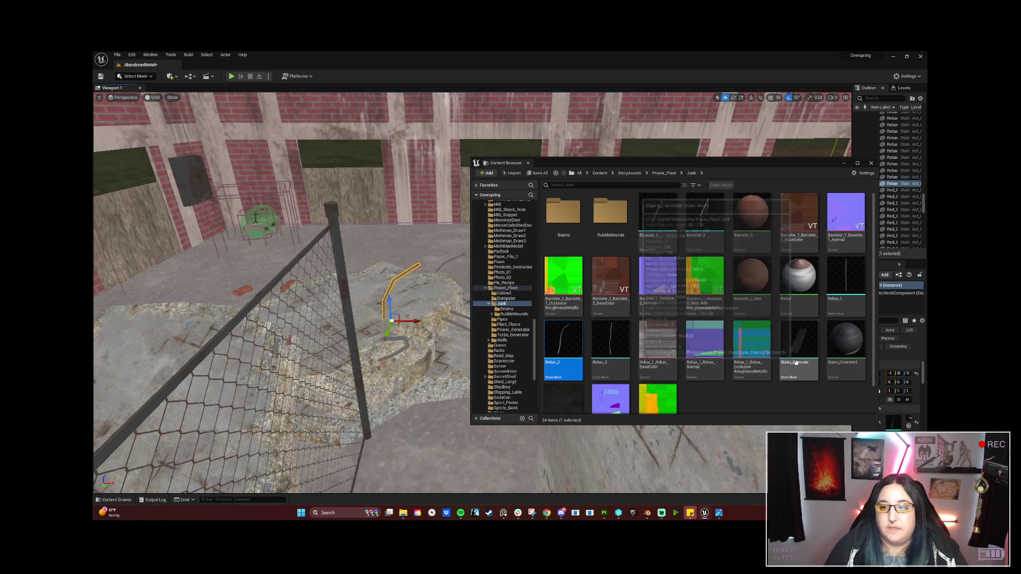
mouse_move(620, 354)
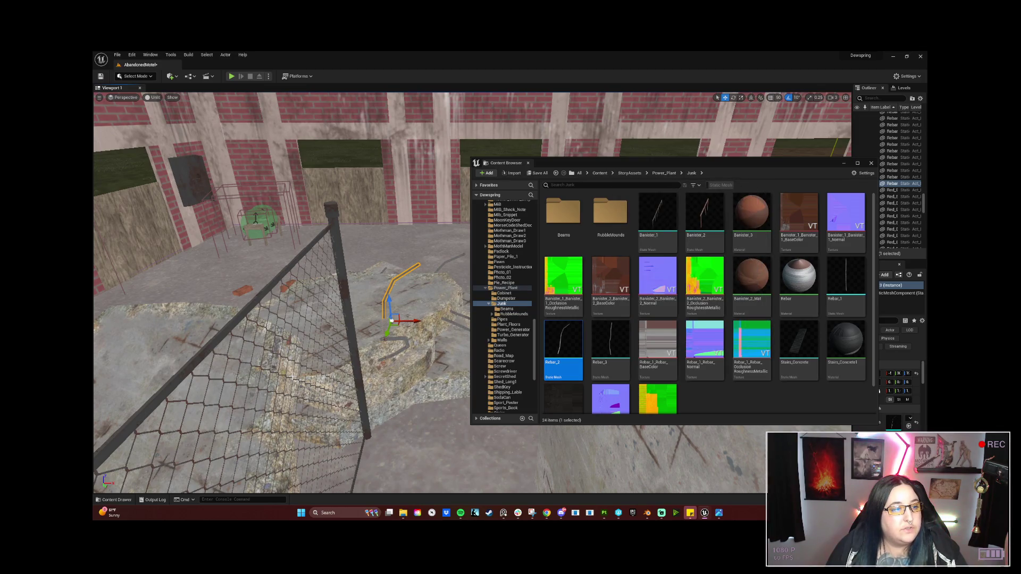
left_click(845, 164)
Rotate the placed rebar about 60 degrees and slide it sideways along the slab
mouse_move(419, 277)
left_mouse_down()
mouse_move(383, 298)
mouse_move(351, 340)
mouse_move(321, 481)
mouse_move(444, 349)
left_mouse_up()
key("e")
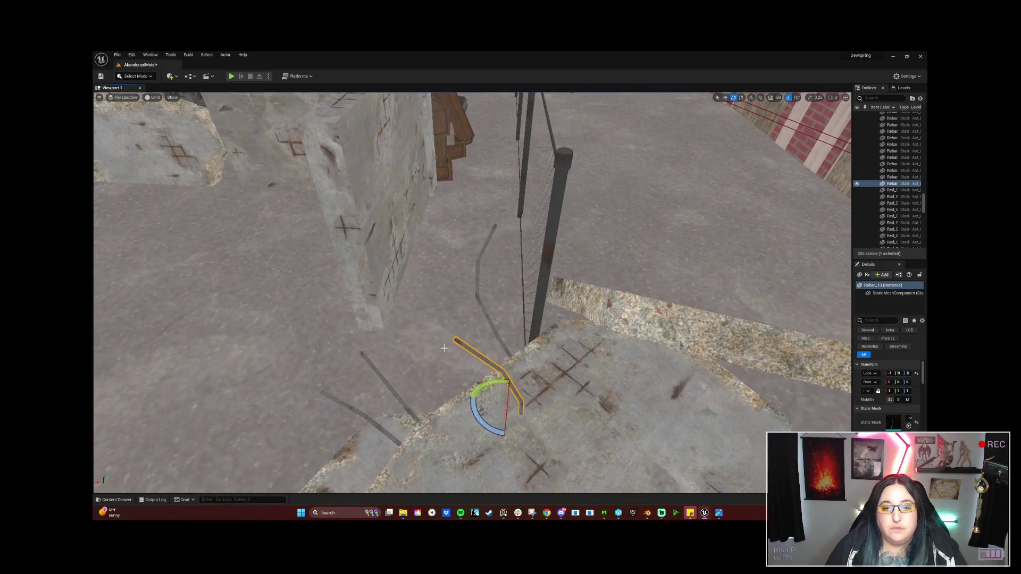
mouse_move(498, 387)
left_mouse_down()
mouse_move(527, 392)
mouse_move(516, 452)
mouse_move(480, 362)
left_mouse_up()
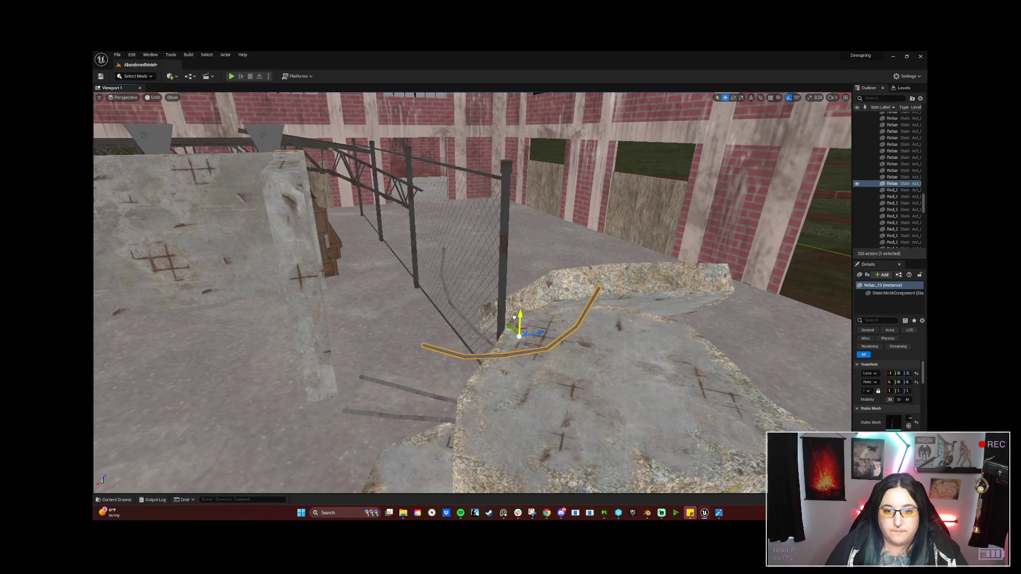
left_click_drag(513, 330, 517, 330)
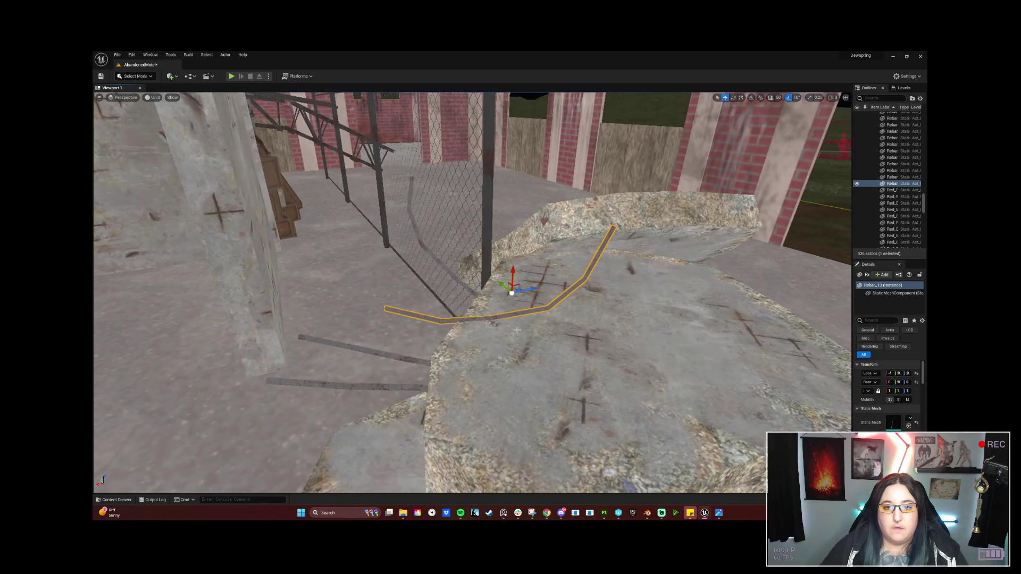
mouse_move(554, 291)
left_mouse_down()
mouse_move(659, 262)
mouse_move(650, 233)
mouse_move(621, 256)
left_mouse_up()
Rotate the rebar flatter by about -10 degrees and move it left and up onto the slab edge
key("e")
left_click_drag(659, 290, 658, 290)
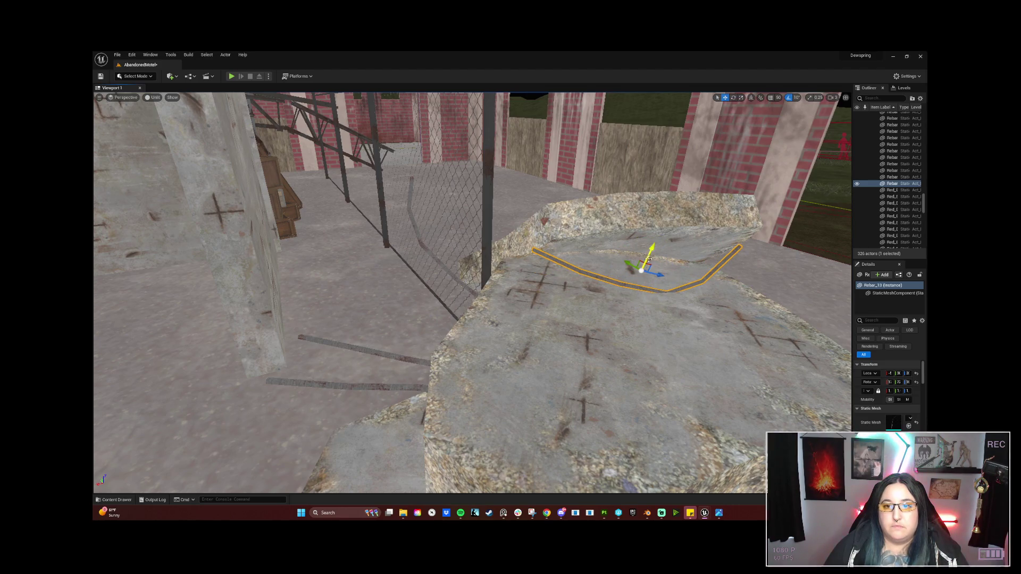
left_click_drag(631, 249, 656, 234)
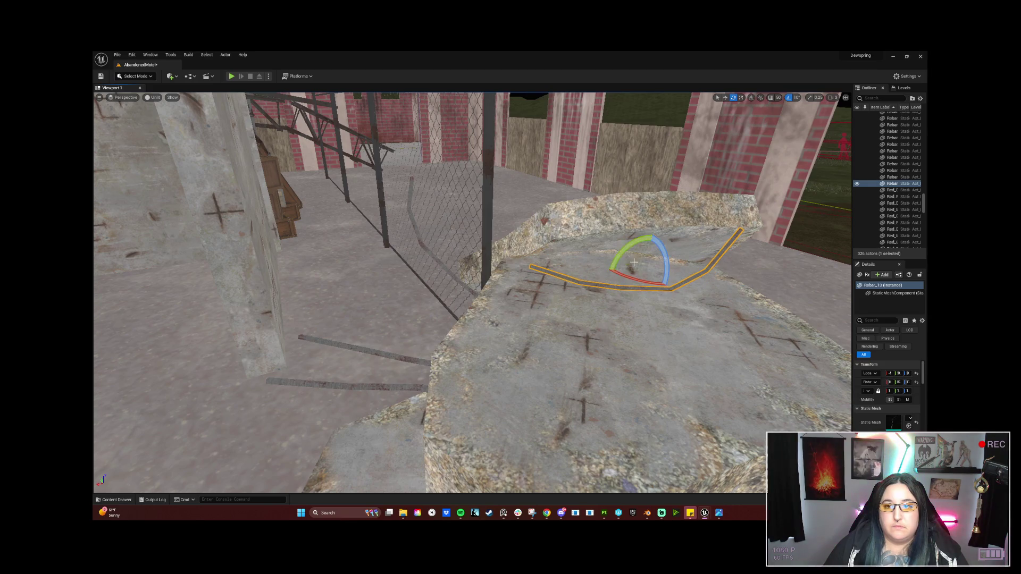
mouse_move(634, 268)
left_mouse_down()
mouse_move(598, 247)
mouse_move(606, 250)
mouse_move(601, 228)
mouse_move(579, 290)
mouse_move(532, 271)
mouse_move(500, 240)
mouse_move(495, 271)
mouse_move(505, 298)
mouse_move(510, 287)
mouse_move(478, 303)
mouse_move(436, 292)
left_mouse_up()
key("e")
left_click_drag(691, 463, 696, 466)
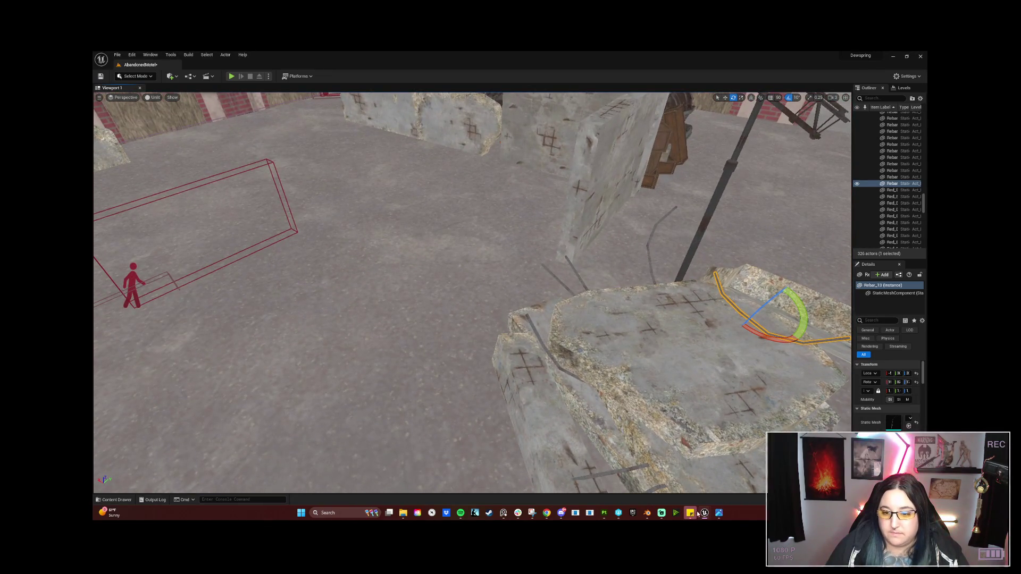
Drag a Rebar_3 rod from the Content Browser into the level, then hide the browser
mouse_move(702, 517)
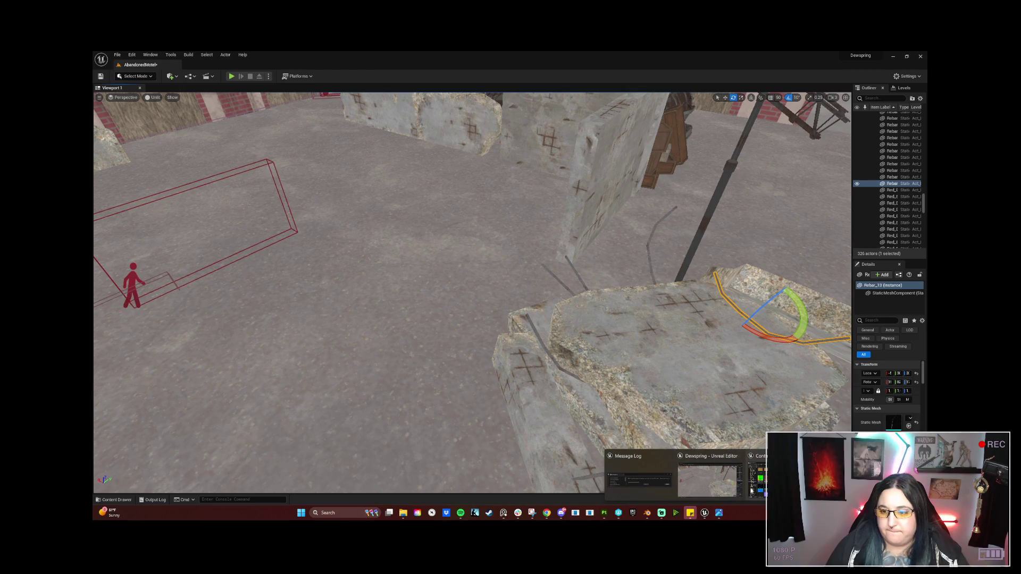
left_click(751, 491)
left_click_drag(721, 162, 419, 129)
left_click(310, 305)
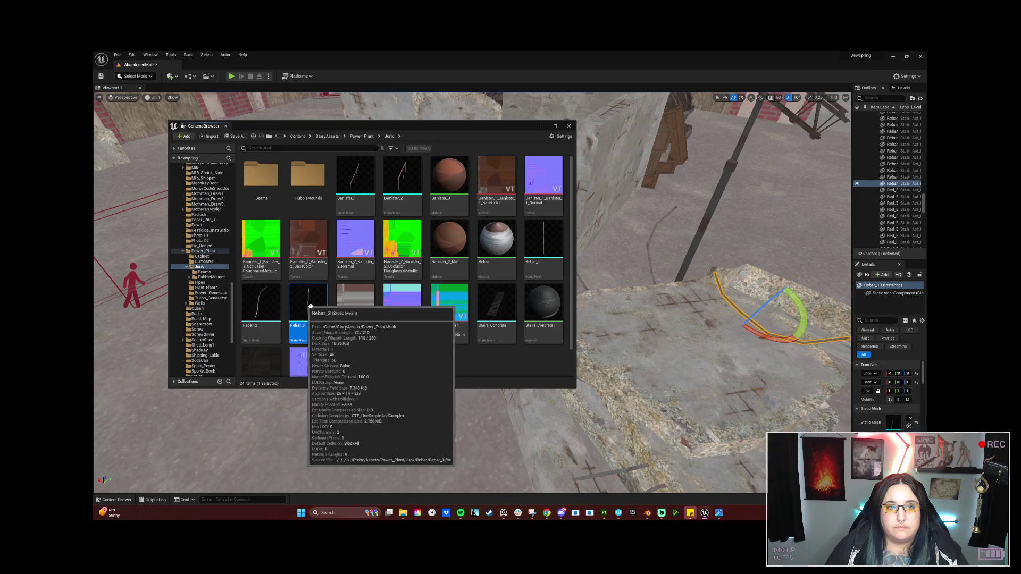
left_click_drag(310, 306, 705, 361)
left_click(715, 323)
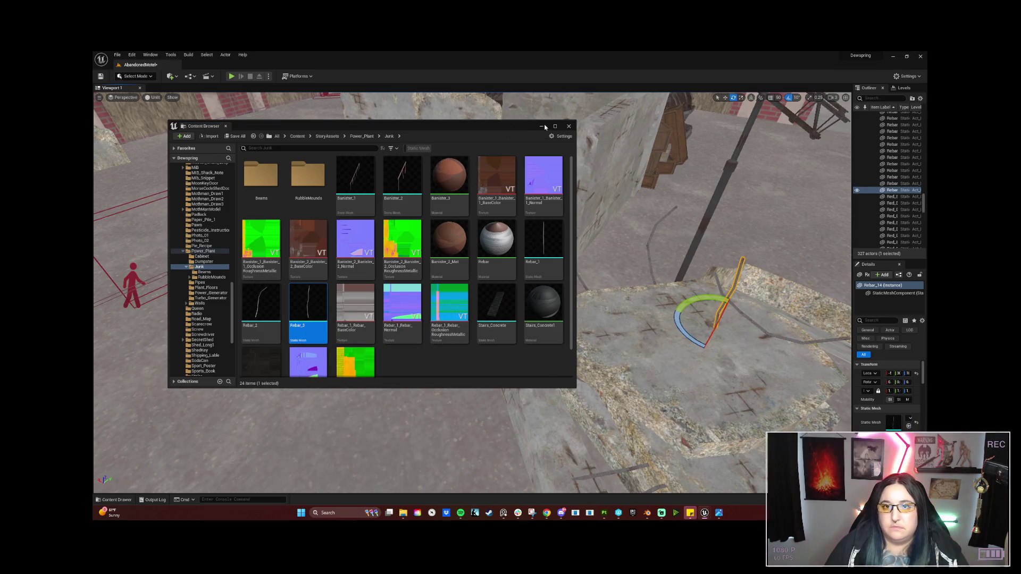
left_click(543, 127)
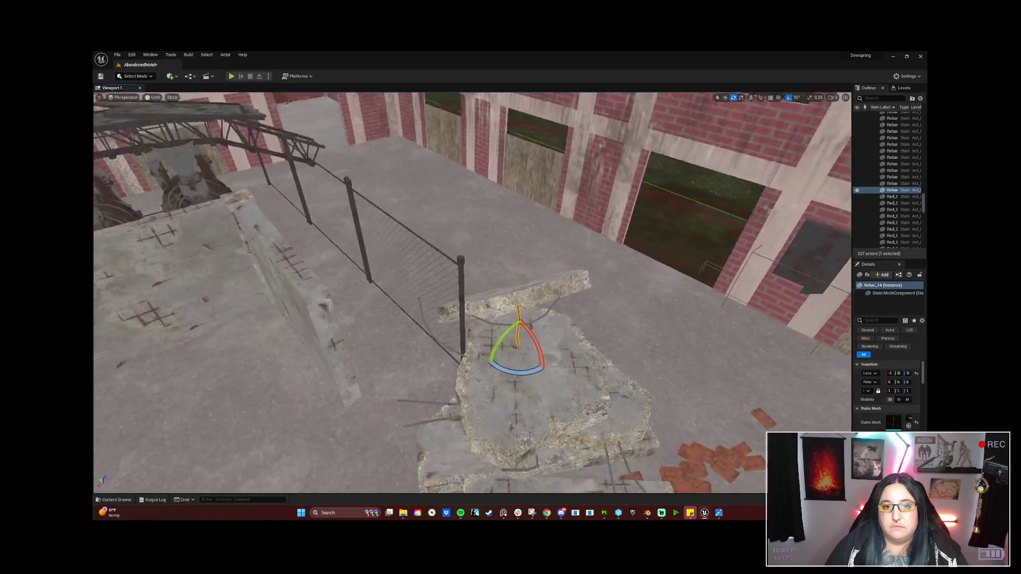
Rotate the new Rebar_3 rod about 160 degrees into place on the slab
mouse_move(554, 317)
left_mouse_down()
mouse_move(545, 330)
mouse_move(559, 325)
left_mouse_up()
left_click_drag(469, 344, 470, 343)
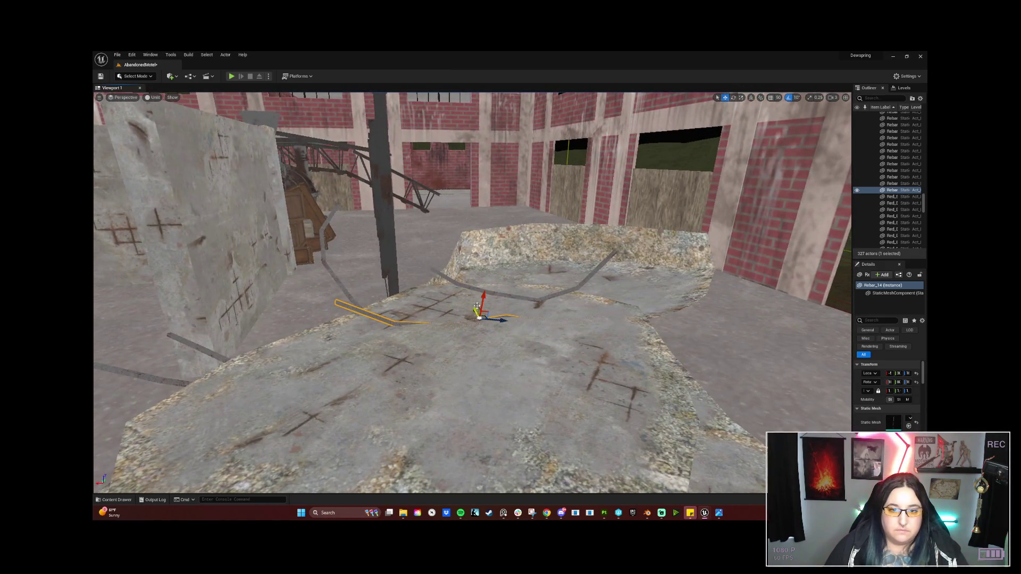
left_click_drag(431, 333, 468, 266)
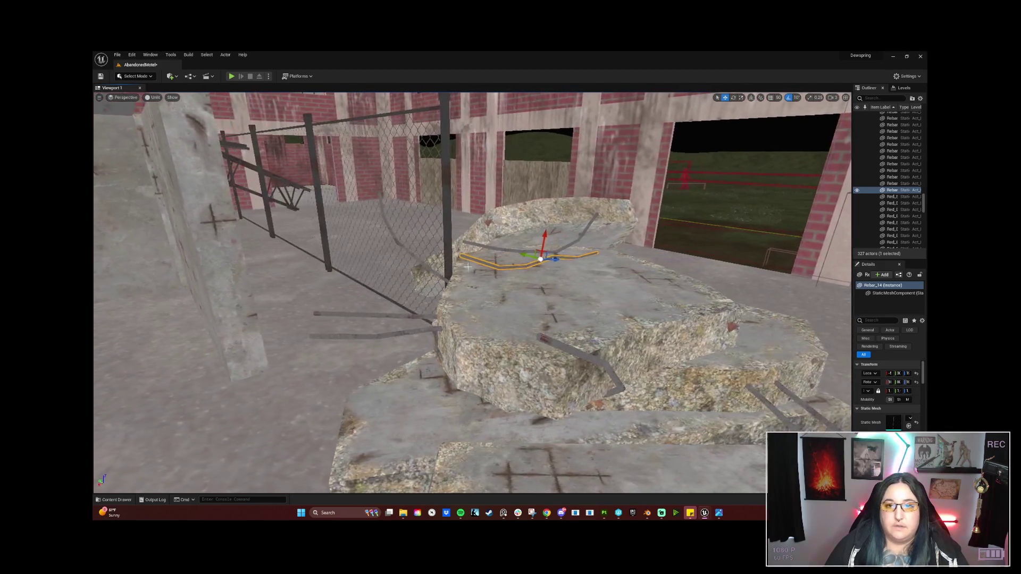
Select the concrete slab together with its rebar pieces and open the actions menu
left_click(544, 228)
mouse_move(554, 254)
left_mouse_down()
mouse_move(452, 244)
mouse_move(555, 264)
left_mouse_up()
left_click(555, 264)
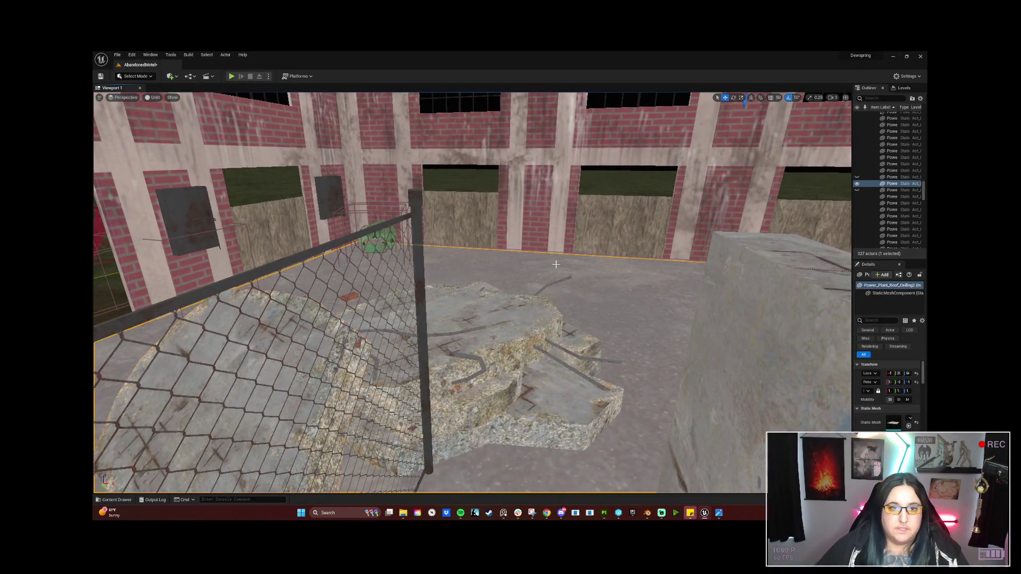
left_click(532, 313)
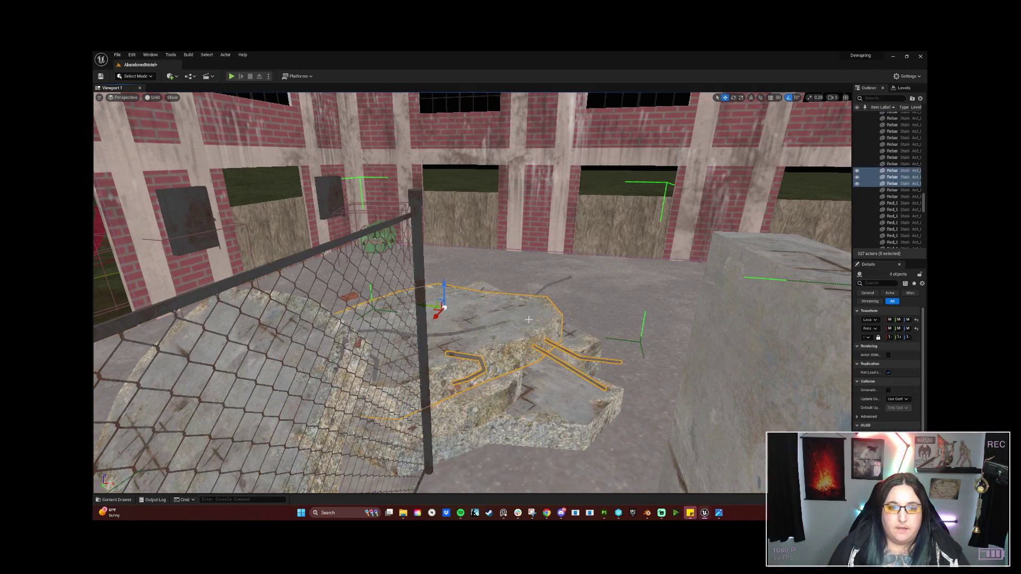
right_click(533, 336)
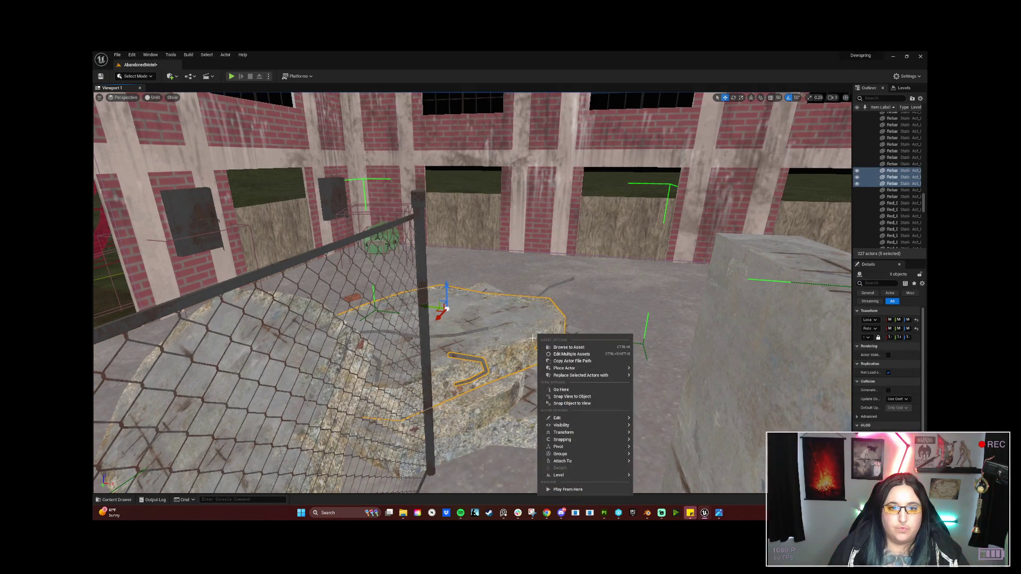
left_click_drag(506, 357, 372, 352)
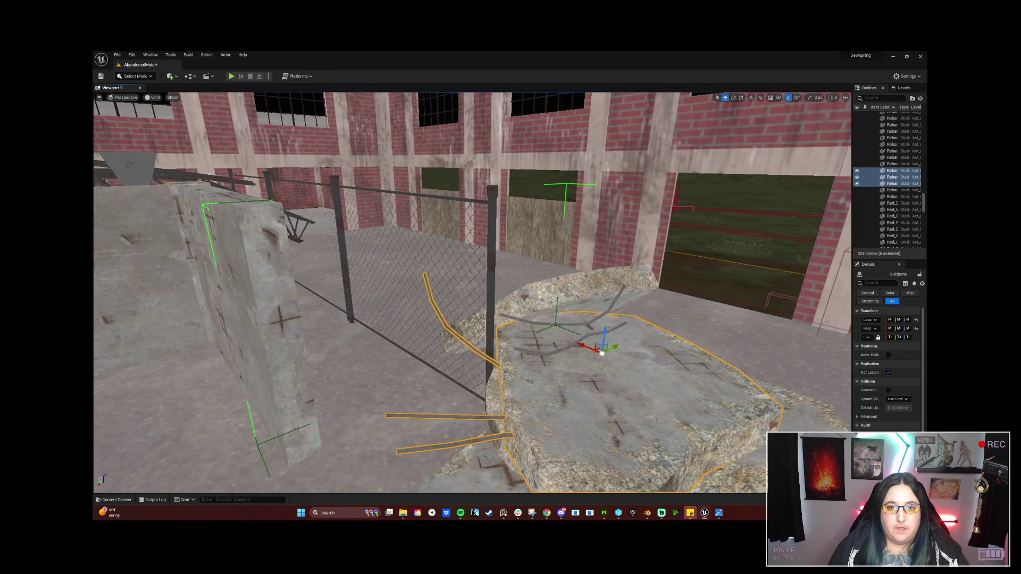
left_click(445, 287)
mouse_move(399, 275)
left_mouse_down()
mouse_move(601, 374)
mouse_move(573, 371)
mouse_move(628, 359)
mouse_move(532, 363)
mouse_move(585, 311)
mouse_move(536, 345)
left_mouse_up()
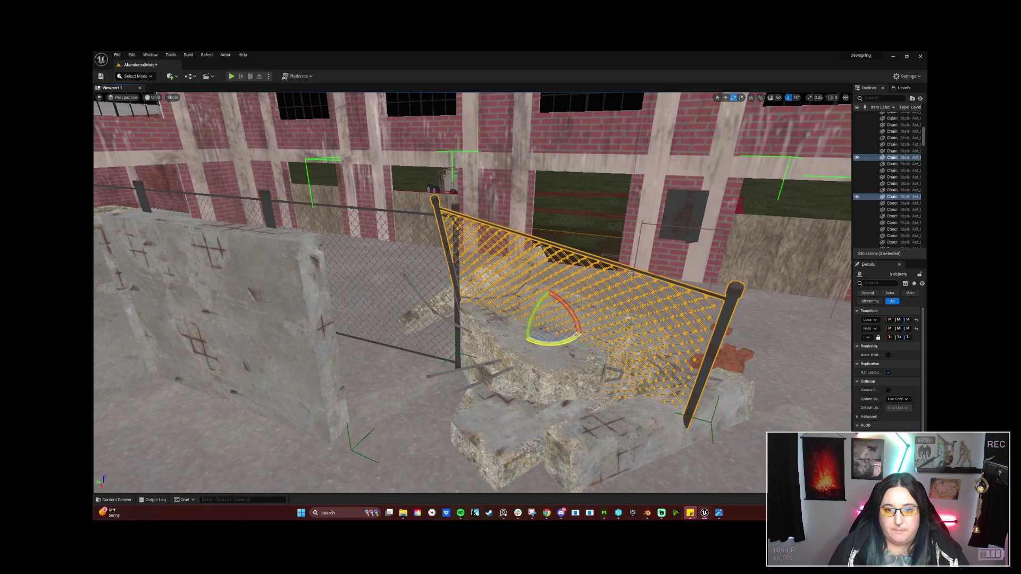
mouse_move(537, 310)
left_mouse_down()
mouse_move(526, 341)
mouse_move(554, 310)
mouse_move(574, 314)
mouse_move(600, 330)
mouse_move(612, 362)
mouse_move(590, 351)
mouse_move(478, 372)
mouse_move(531, 351)
mouse_move(532, 304)
mouse_move(611, 303)
mouse_move(564, 340)
mouse_move(521, 340)
left_mouse_up()
key("Delete")
left_click(484, 307)
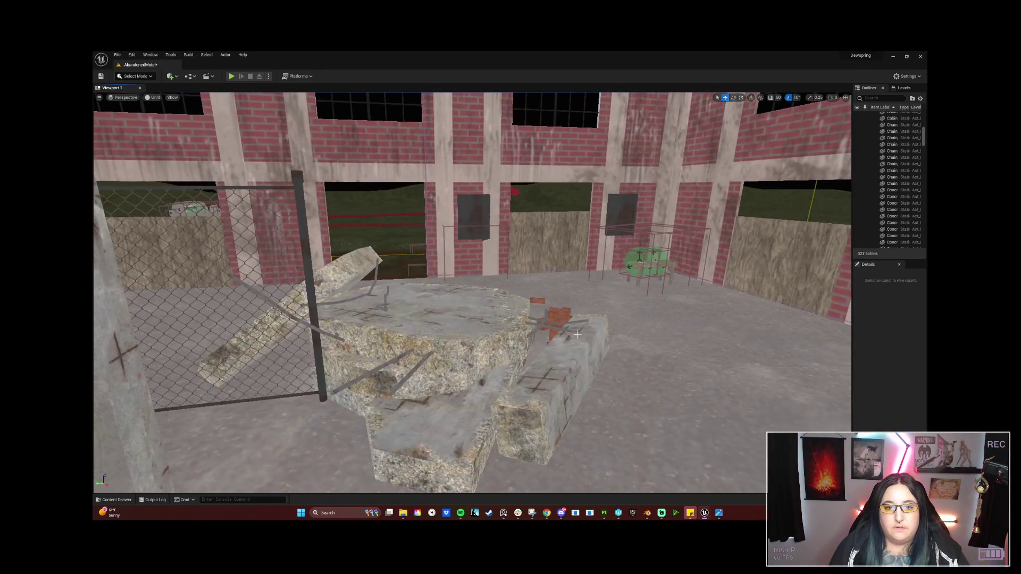
Fly past the rubble pile to the stacked crates by the machinery and select them
left_click_drag(513, 326, 475, 309)
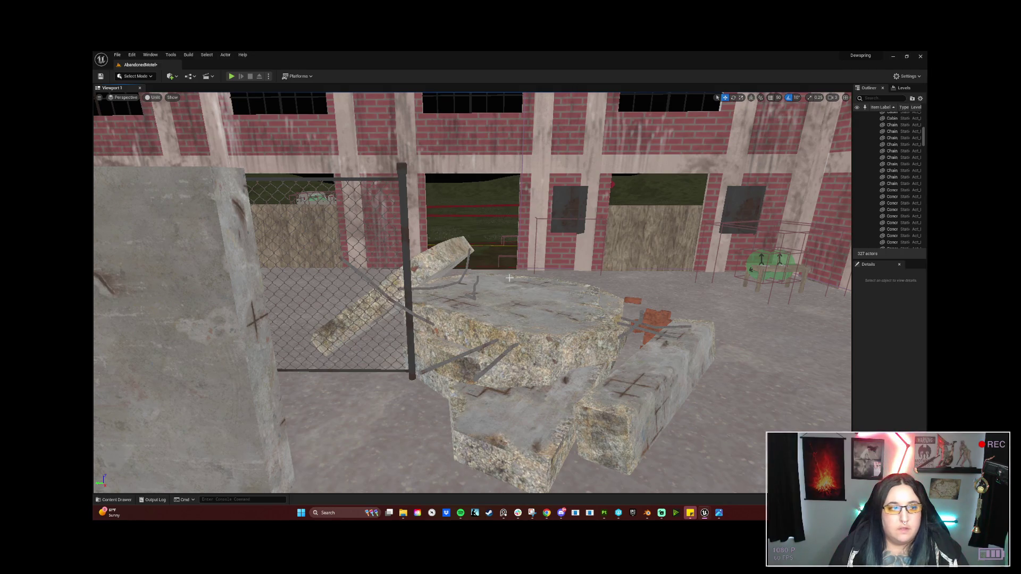
scroll(472, 292, "down", 5)
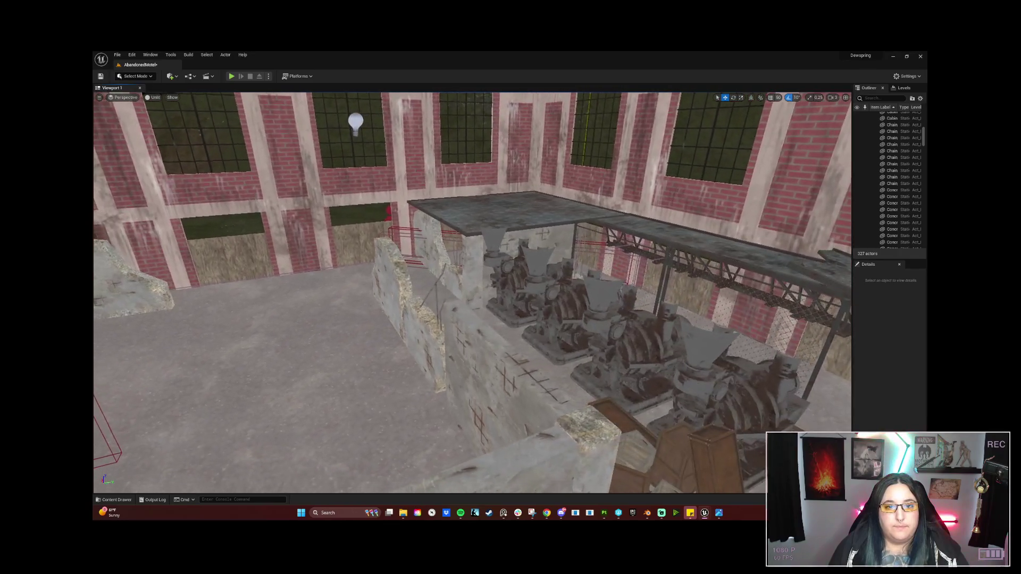
left_click_drag(472, 293, 441, 255)
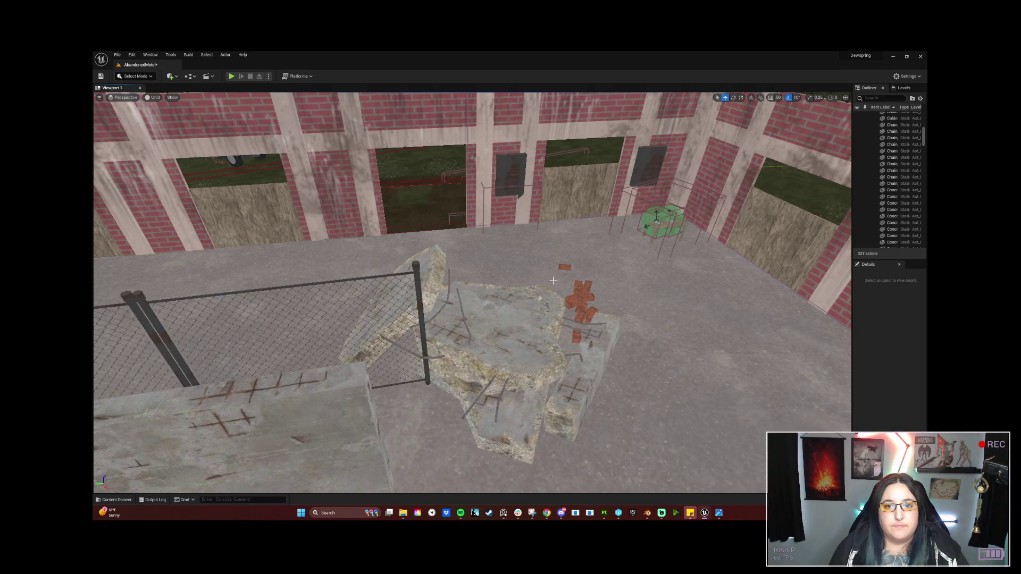
mouse_move(487, 349)
left_mouse_down()
mouse_move(447, 335)
mouse_move(443, 319)
mouse_move(479, 290)
mouse_move(449, 292)
left_mouse_up()
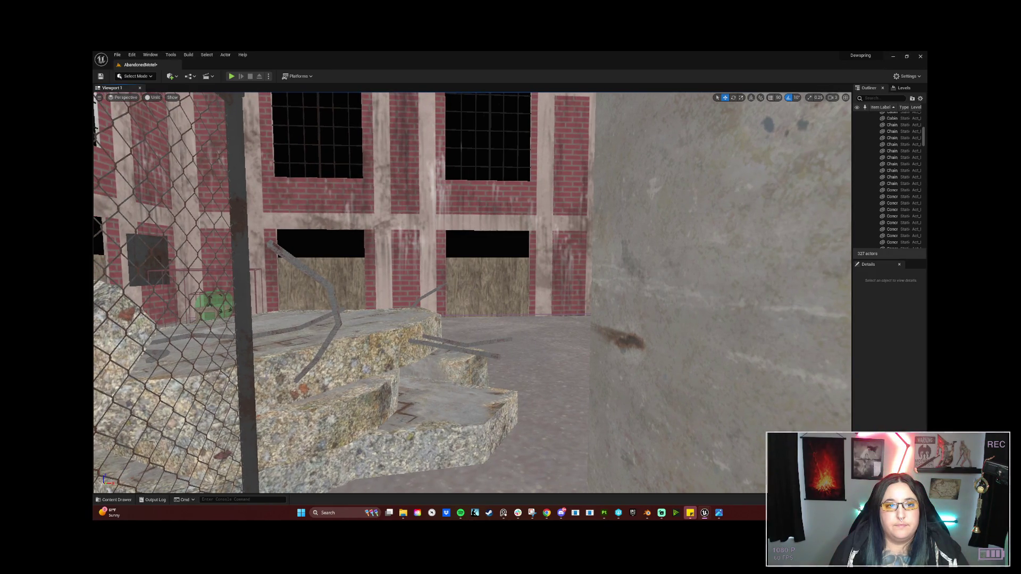
left_click_drag(449, 292, 474, 359)
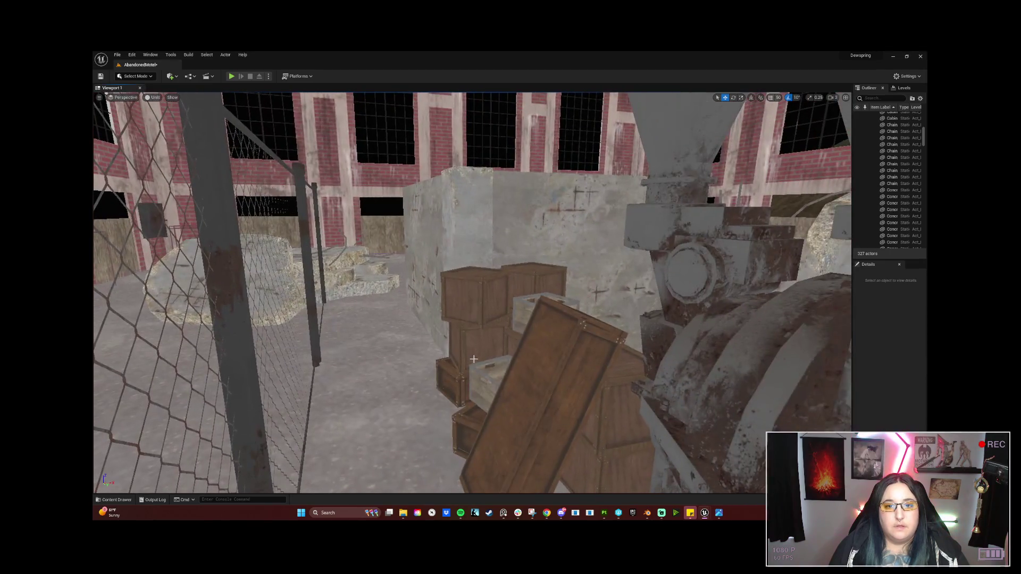
left_click(476, 340)
left_click(449, 381, "ctrl")
Select the six stacked crates by the wall and duplicate them with Ctrl+D
left_click(475, 298, "ctrl")
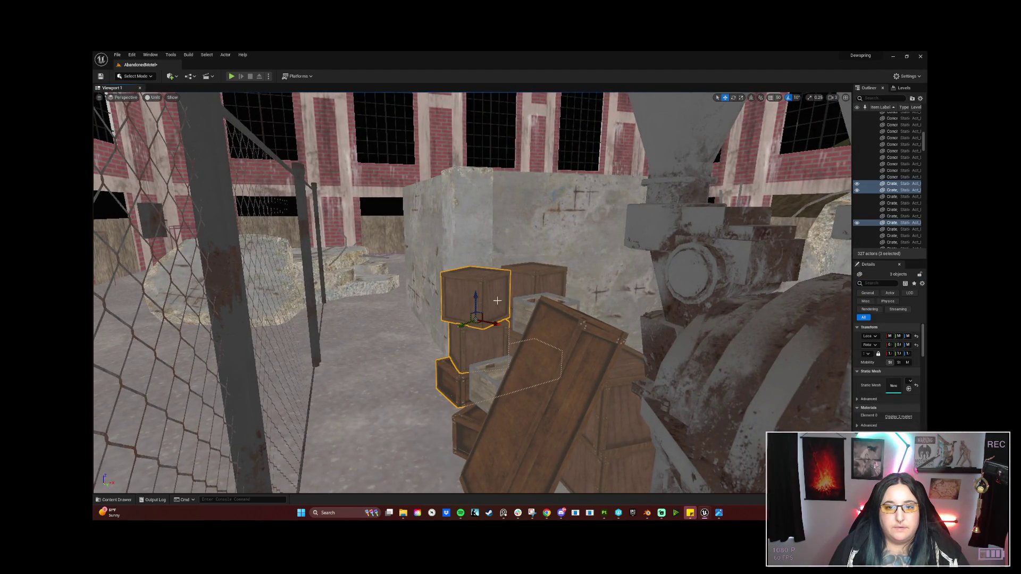
left_click(515, 303, "ctrl")
left_click(512, 334, "ctrl")
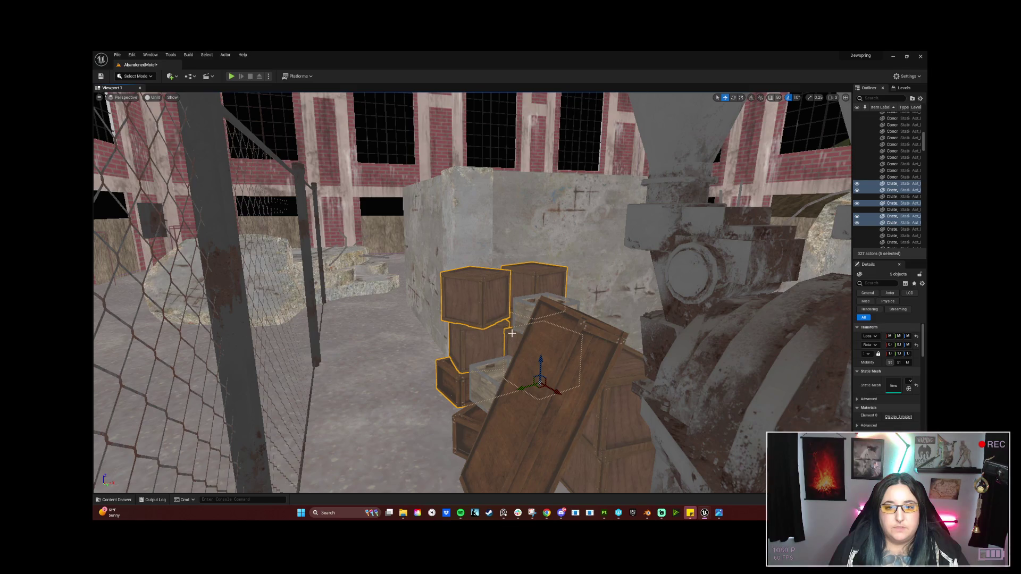
left_click_drag(512, 333, 505, 327)
left_click_drag(452, 383, 430, 385)
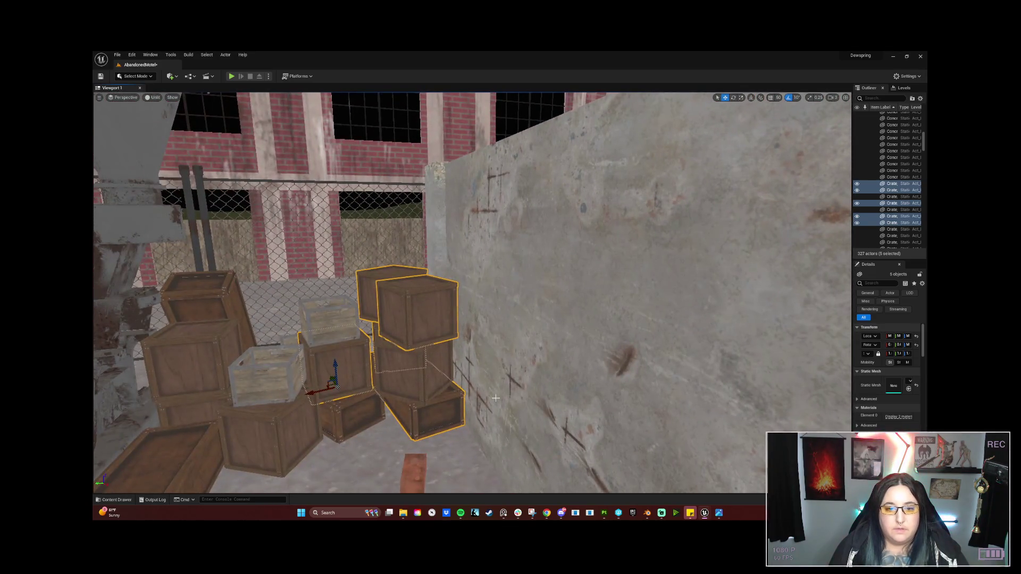
left_click(429, 382, "ctrl")
key("ctrl+d")
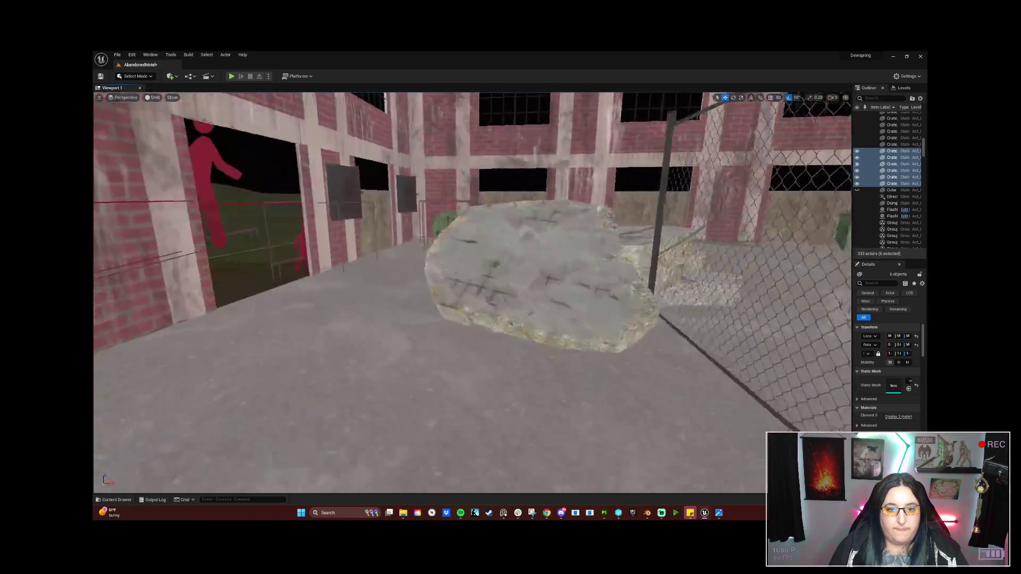
Move the six crate copies up onto the concrete slab and frame them
mouse_move(398, 341)
left_mouse_down()
mouse_move(671, 372)
mouse_move(659, 394)
left_mouse_up()
key("f")
mouse_move(534, 379)
left_mouse_down()
mouse_move(637, 345)
mouse_move(655, 301)
mouse_move(671, 342)
left_mouse_up()
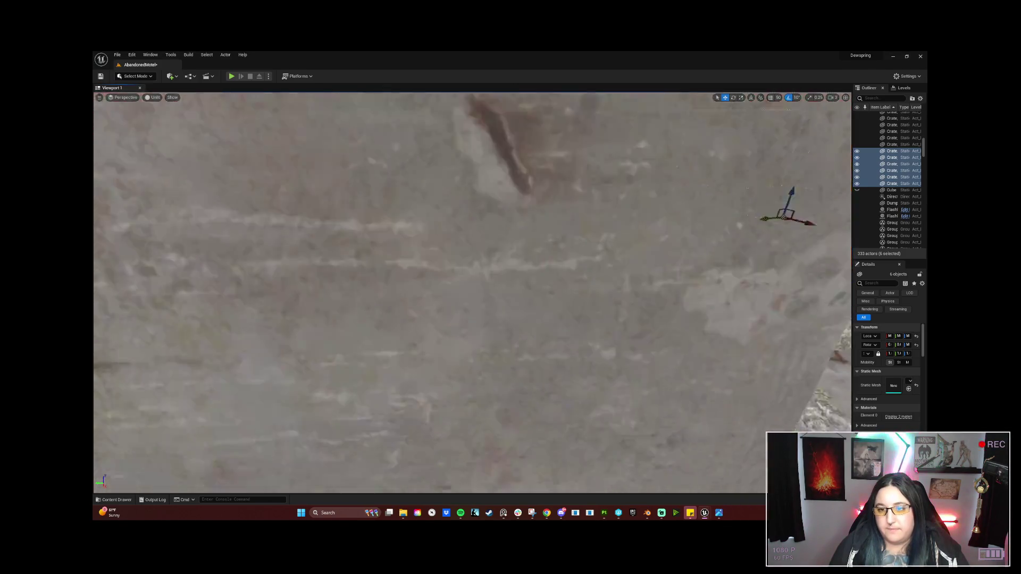
key("f")
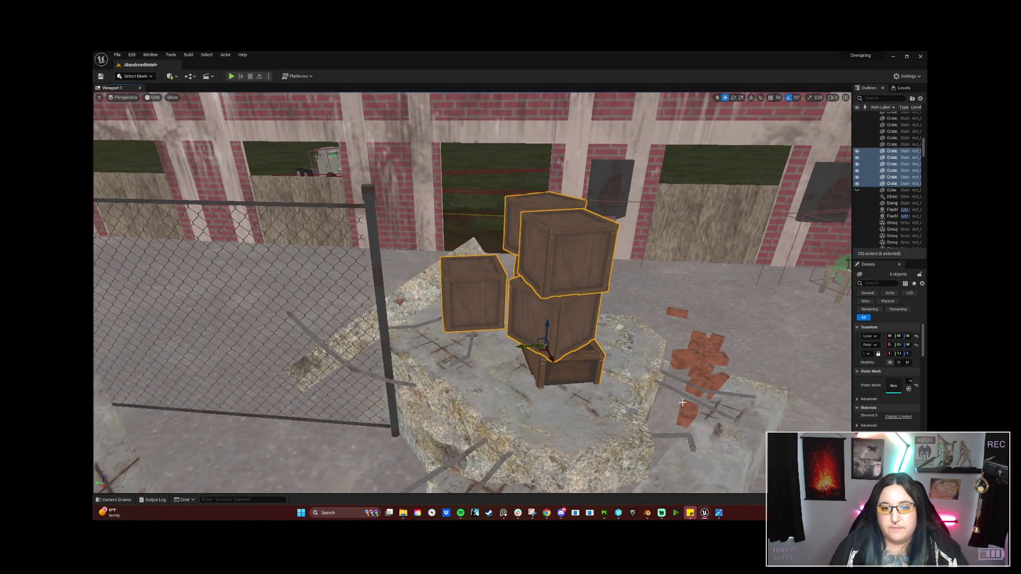
Lower the left-hand crate (Crate_14) onto the slab surface and pick the three stacked crates
left_click(479, 279)
left_click_drag(471, 296, 471, 326)
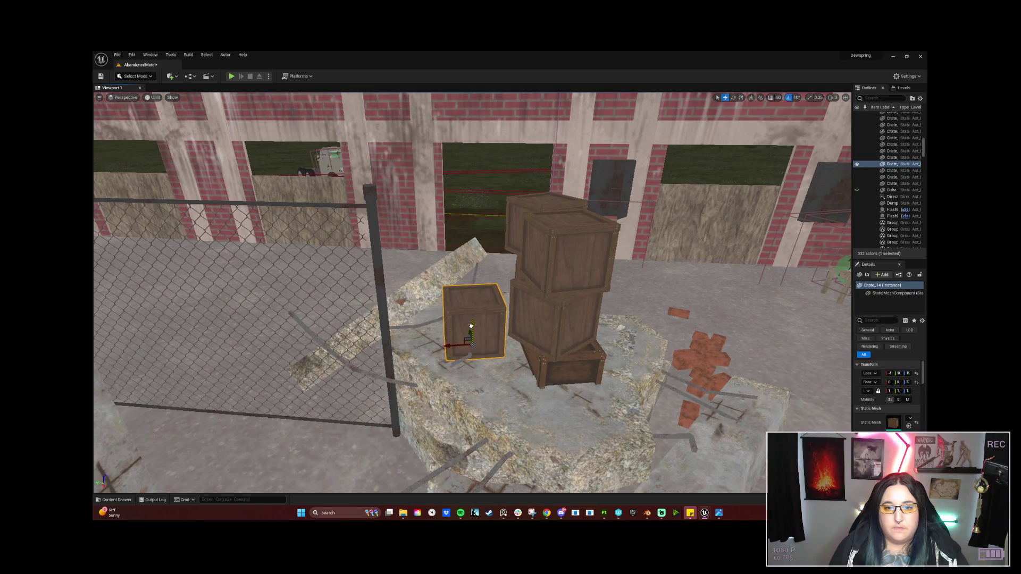
left_click(546, 367, "ctrl")
left_click(553, 303, "ctrl")
left_click(553, 273, "ctrl")
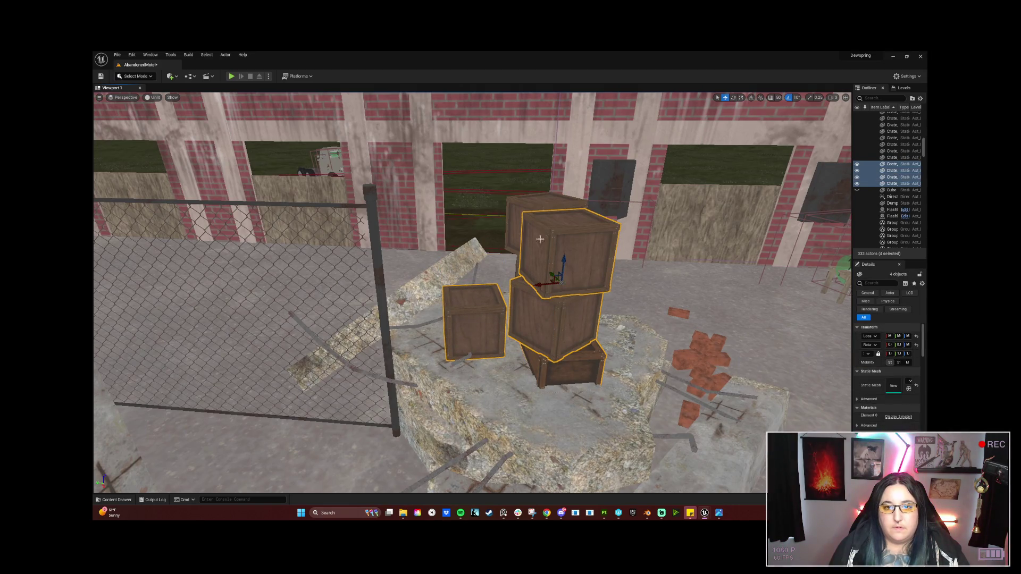
Select all six copied crates and rotate them as a group around their pivot
left_click(519, 267)
left_click(553, 228, "ctrl")
left_click(579, 259, "ctrl")
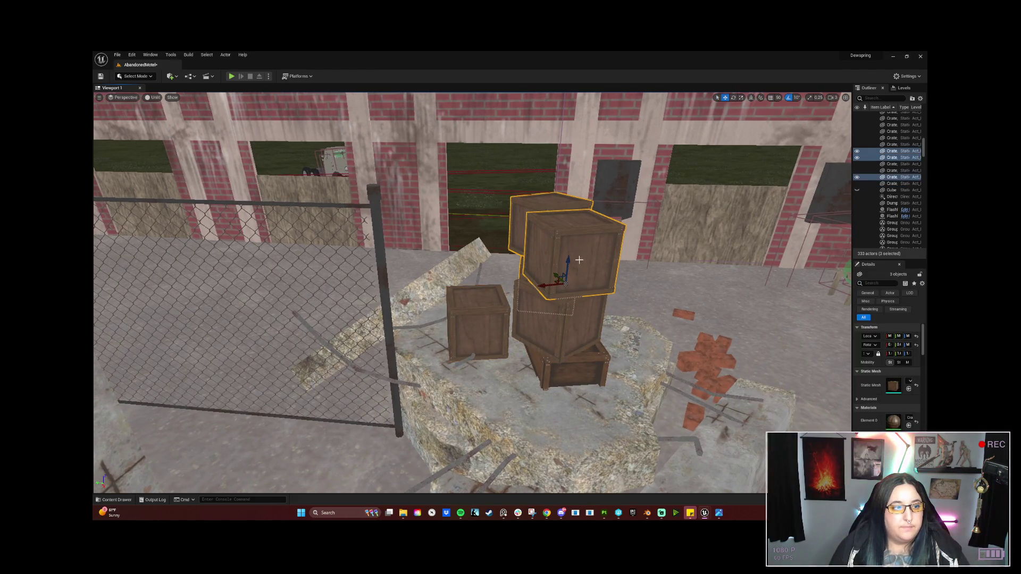
left_click(568, 319, "ctrl")
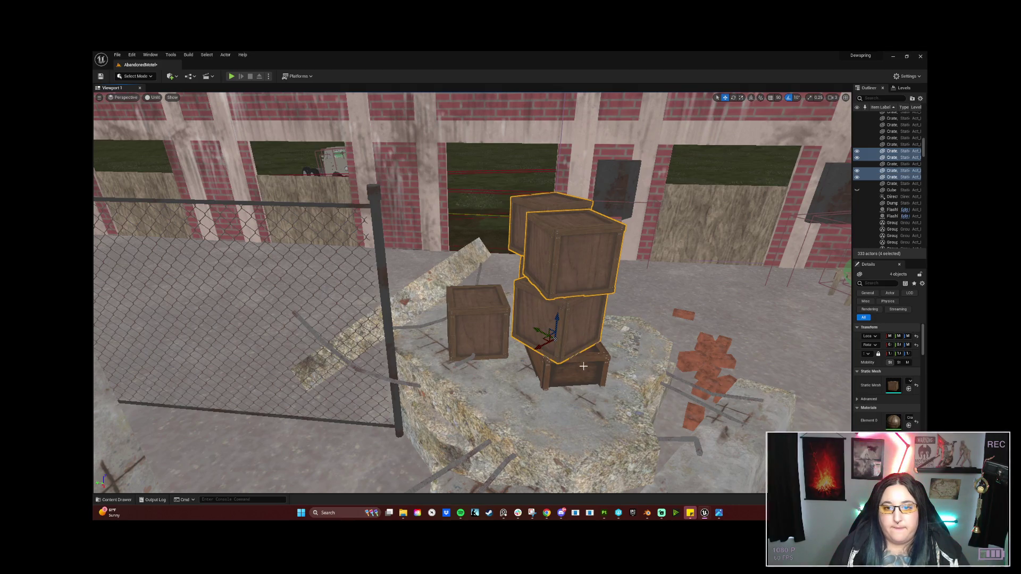
left_click(576, 365, "ctrl")
left_click(505, 329, "ctrl")
key("e")
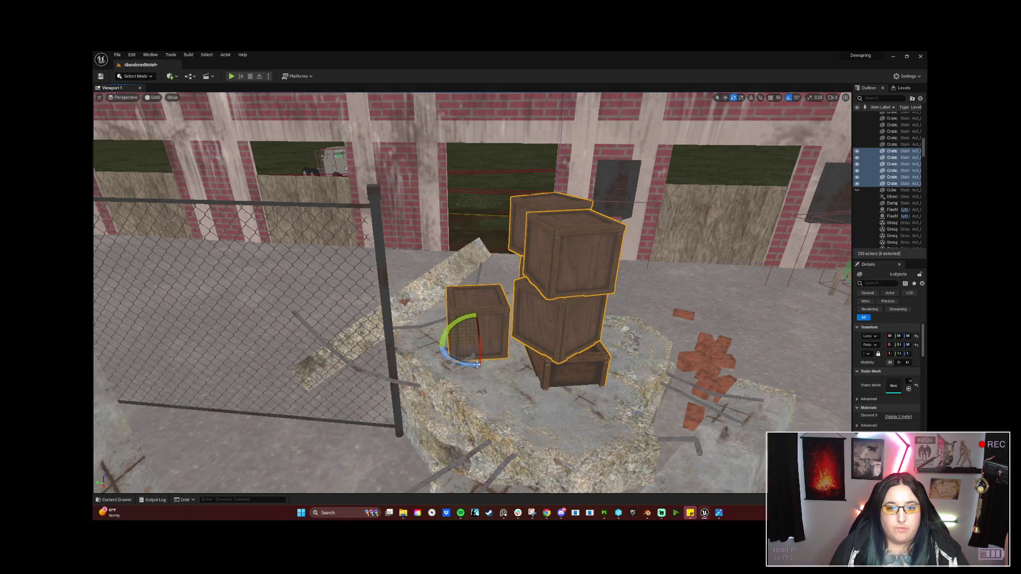
mouse_move(486, 361)
left_mouse_down()
mouse_move(574, 334)
mouse_move(512, 329)
mouse_move(505, 339)
mouse_move(531, 378)
left_mouse_up()
key("w")
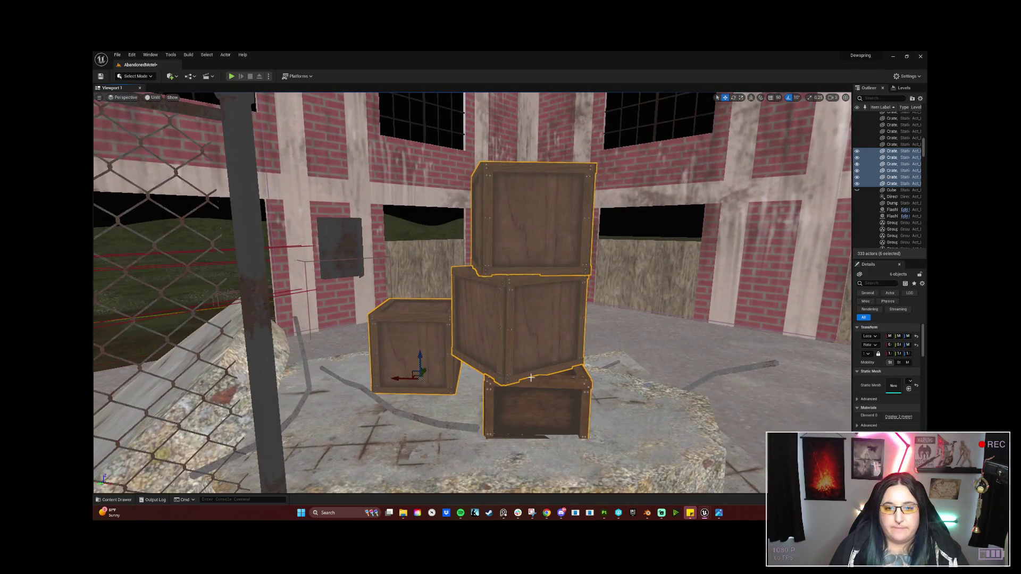
Select the bottom, middle and top stacked crates plus the two left crates, and frame them
left_click(545, 391)
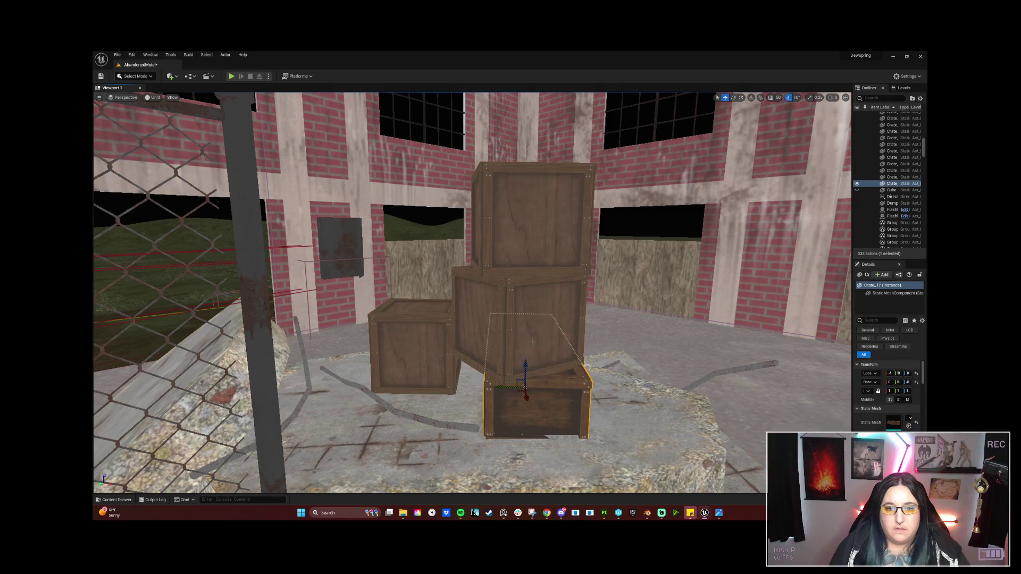
left_click(525, 292, "ctrl")
left_click(524, 246, "ctrl")
left_click_drag(524, 247, 416, 276)
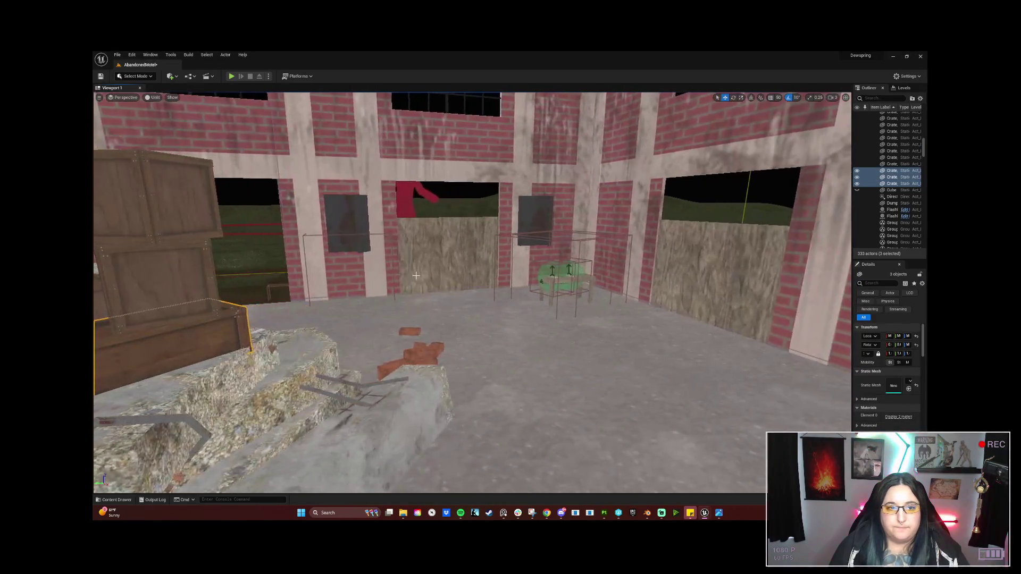
left_click(170, 281, "ctrl")
left_click(159, 202, "ctrl")
key("f")
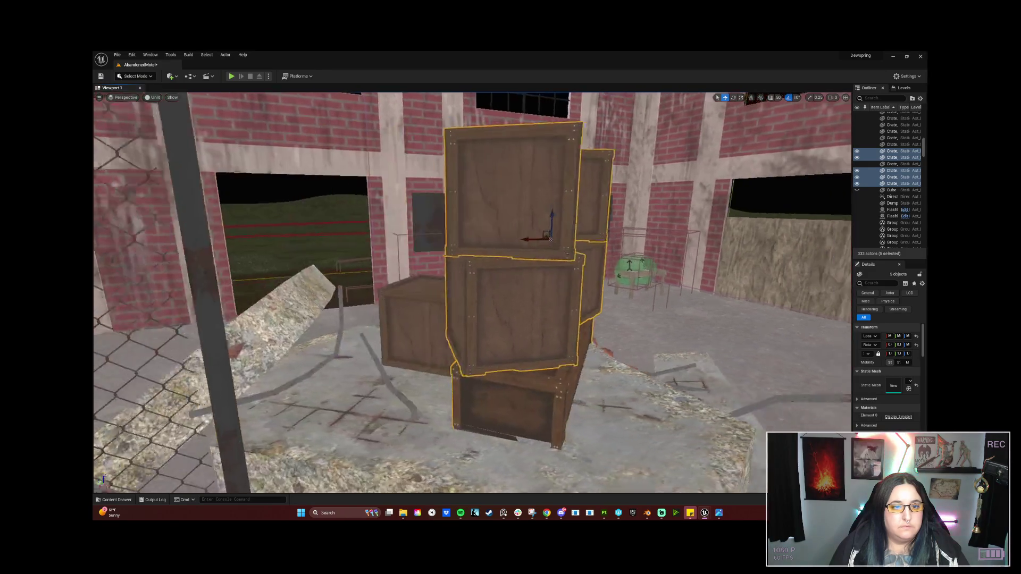
Tilt the five selected crates very slightly for an uneven stack
key("e")
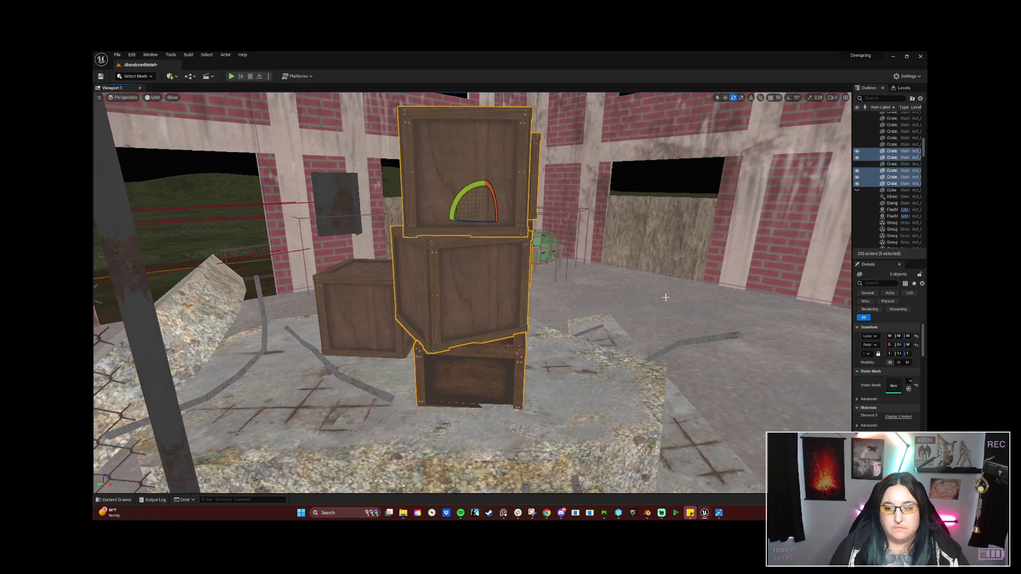
mouse_move(676, 272)
left_mouse_down()
mouse_move(532, 282)
mouse_move(585, 265)
mouse_move(675, 272)
left_mouse_up()
mouse_move(498, 220)
left_mouse_down()
mouse_move(512, 219)
mouse_move(479, 223)
left_mouse_up()
key("w")
key("f")
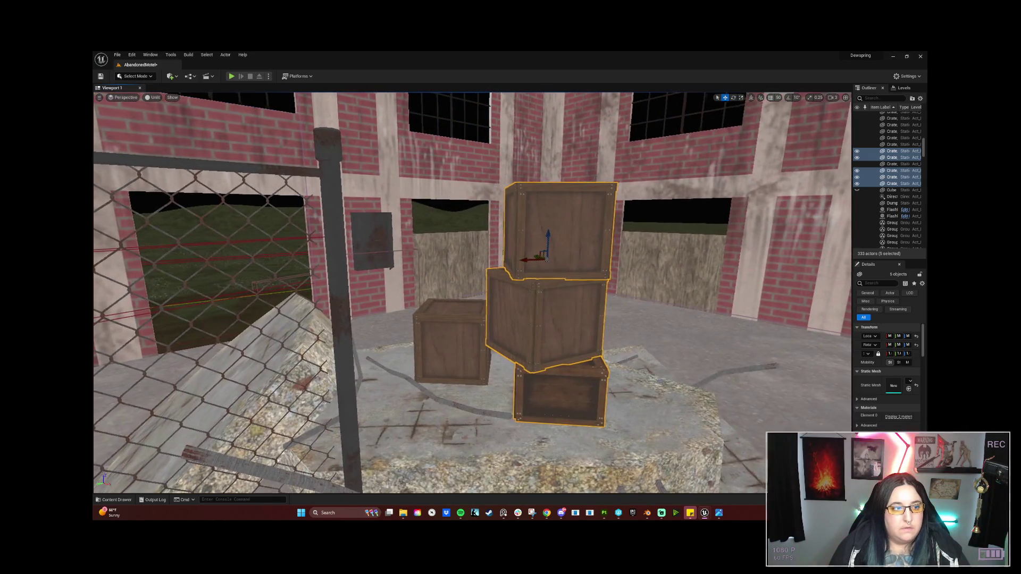
scroll(472, 292, "up", 3)
scroll(460, 319, "up", 3)
scroll(460, 319, "down", 3)
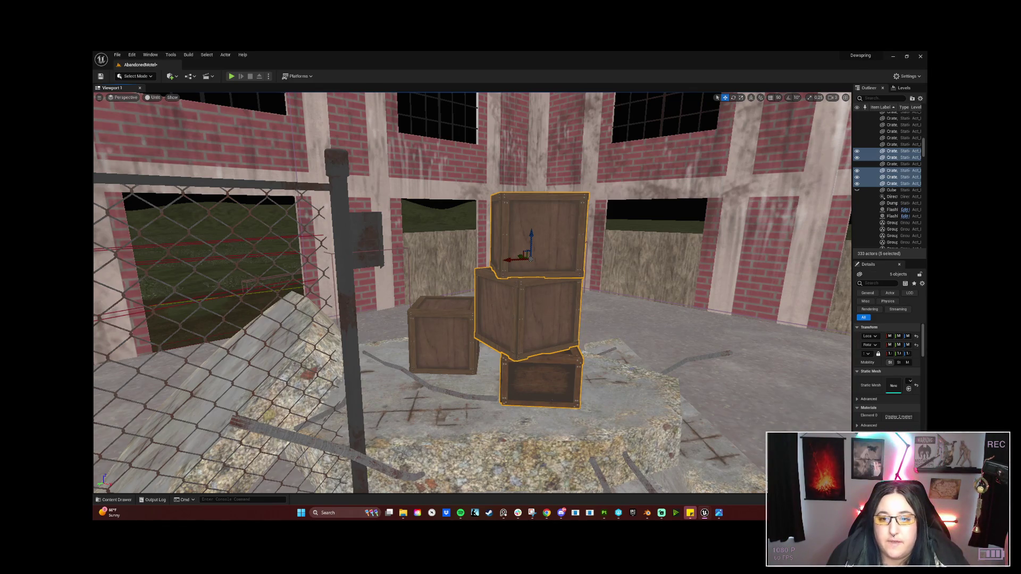
Shift the top and middle crates slightly right, then fly around the stack to check it
left_click(530, 240)
left_click(527, 314, "ctrl")
left_click_drag(513, 274, 521, 276)
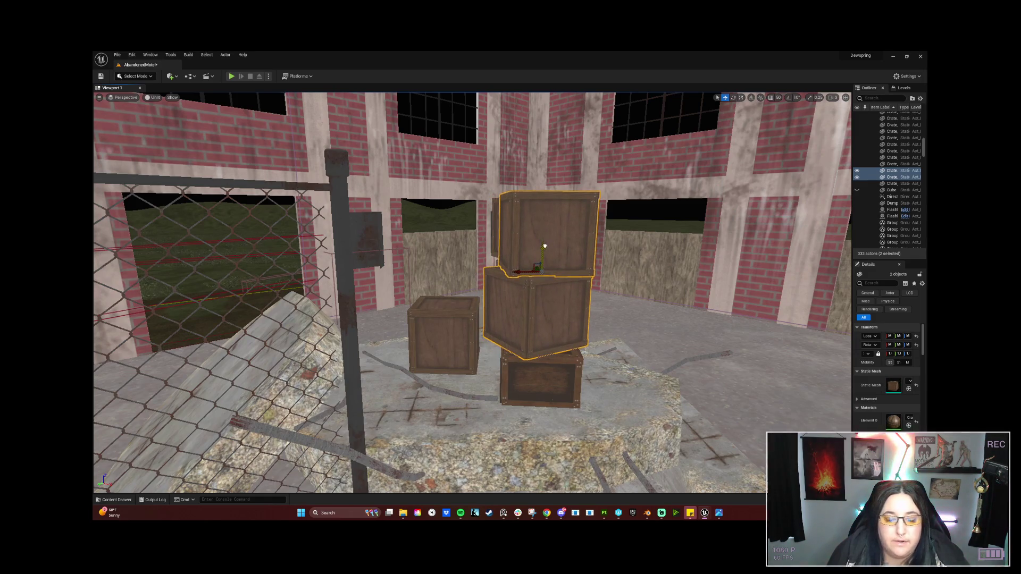
left_click(467, 336)
mouse_move(542, 392)
left_mouse_down()
mouse_move(535, 436)
mouse_move(532, 404)
mouse_move(507, 385)
left_mouse_up()
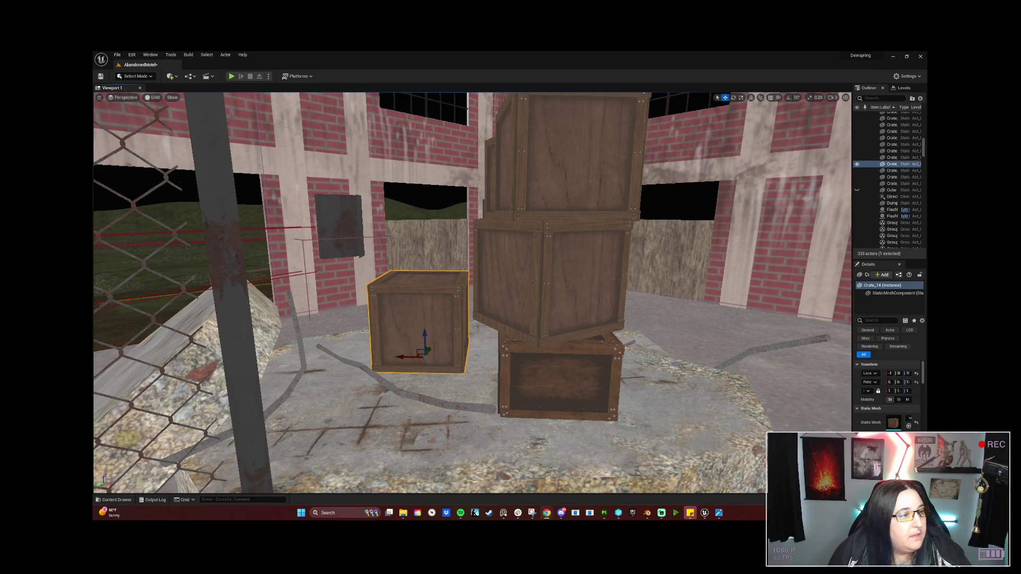
mouse_move(446, 326)
left_mouse_down()
mouse_move(404, 303)
mouse_move(468, 287)
mouse_move(478, 297)
mouse_move(468, 287)
mouse_move(446, 319)
mouse_move(436, 287)
left_mouse_up()
left_click_drag(551, 351, 552, 351)
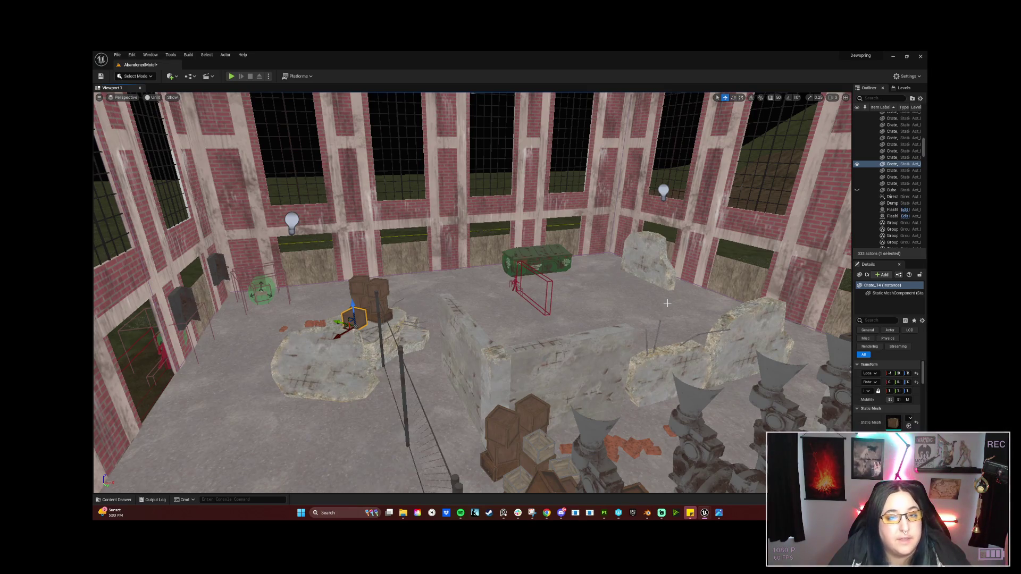
mouse_move(672, 300)
left_mouse_down()
mouse_move(640, 265)
mouse_move(545, 238)
mouse_move(553, 212)
left_mouse_up()
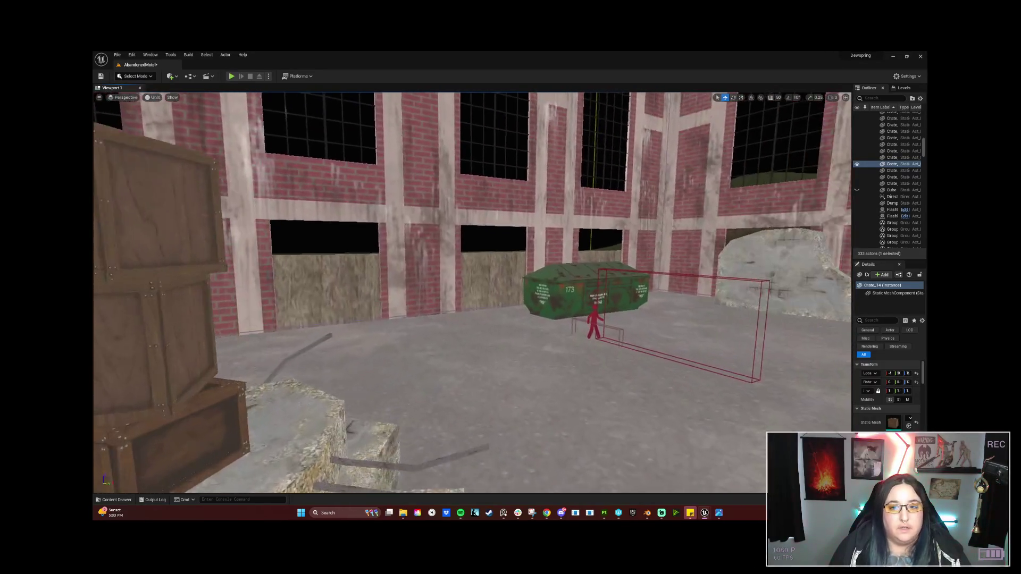
left_click_drag(553, 213, 505, 215)
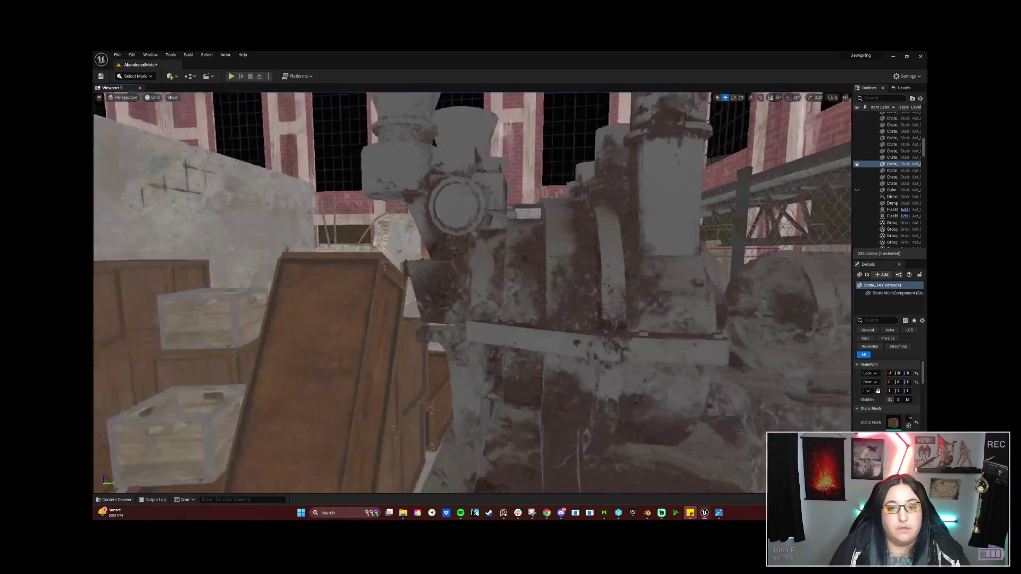